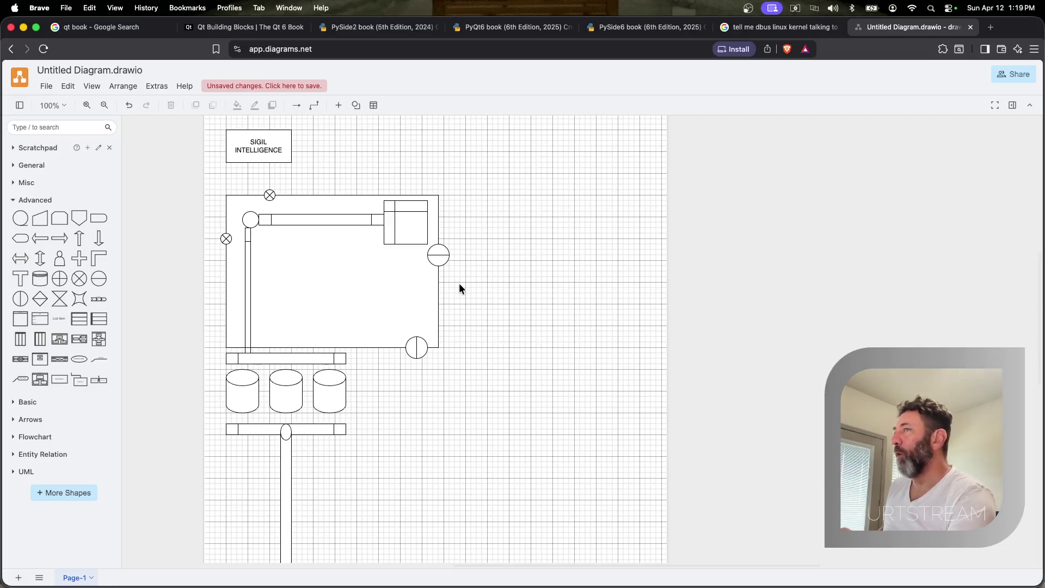
# Try placing shapes on the blank canvas near the title and undo the unwanted ones
pyautogui.click(263, 145)
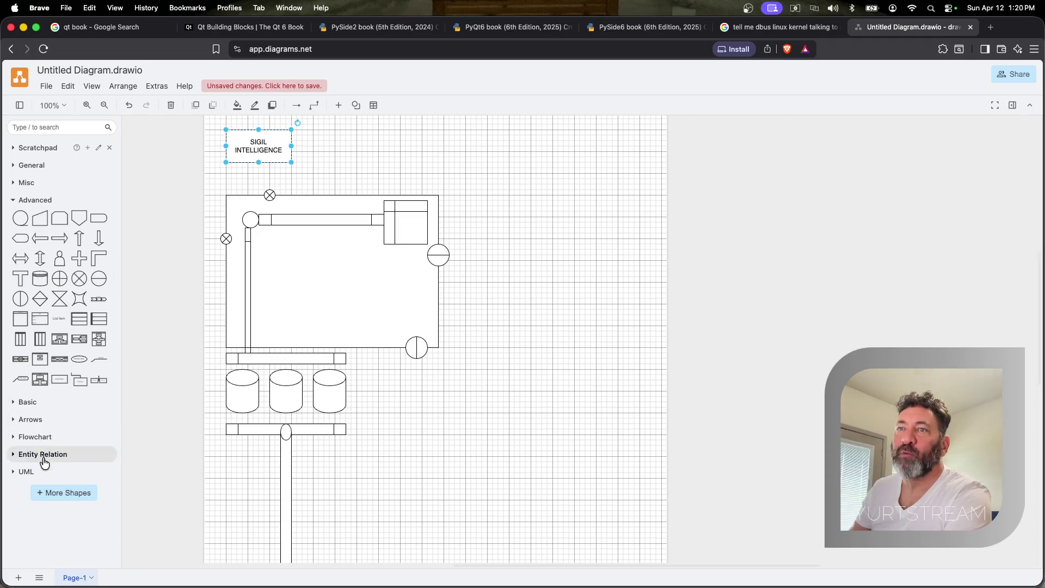
pyautogui.click(444, 171)
pyautogui.doubleClick(442, 166)
pyautogui.press('super+z')
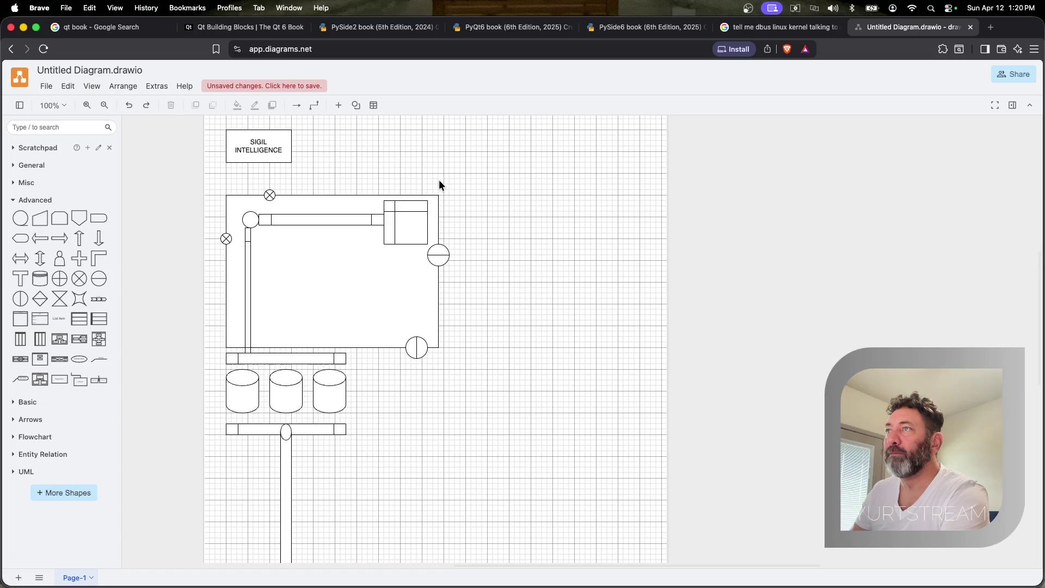
pyautogui.doubleClick(382, 150)
pyautogui.press('super+z')
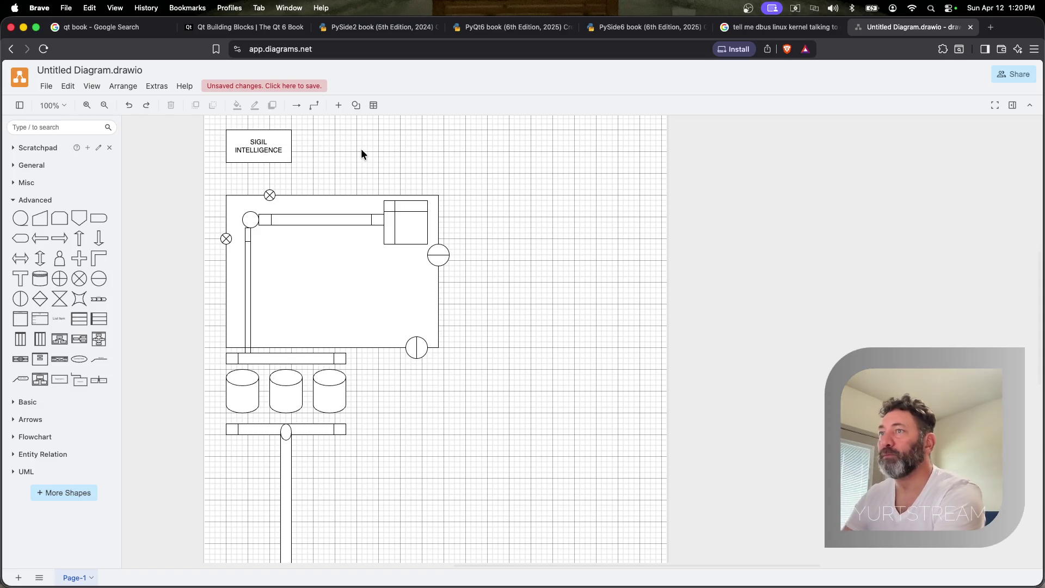
pyautogui.scroll(2, 360, 149)
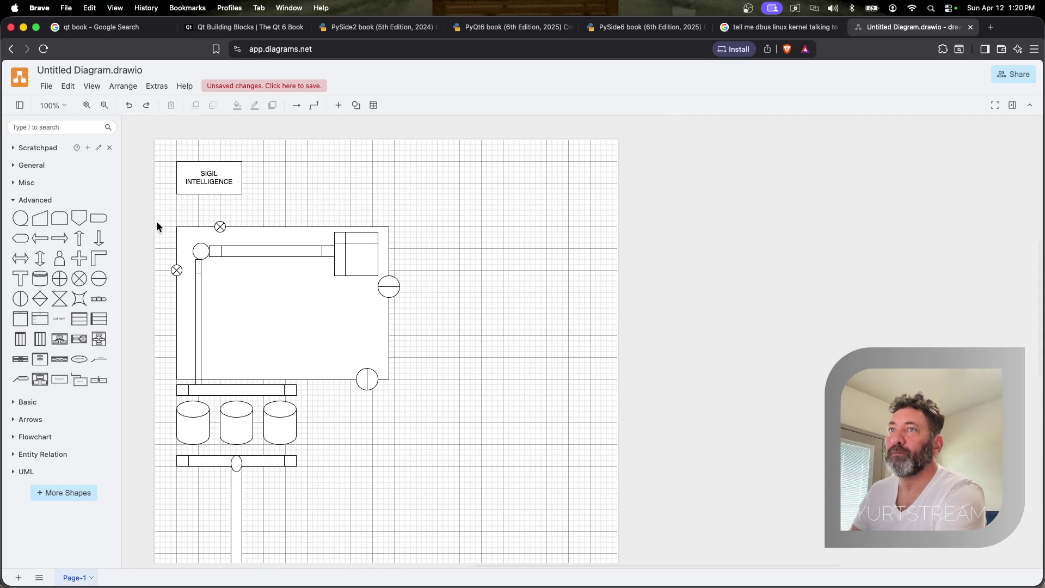
# Add a yellow Refinery note and shrink it to a small label
pyautogui.doubleClick(470, 231)
pyautogui.write('df')
pyautogui.press('BackSpace')
pyautogui.press('BackSpace')
pyautogui.press('Escape')
pyautogui.write('Refinery')
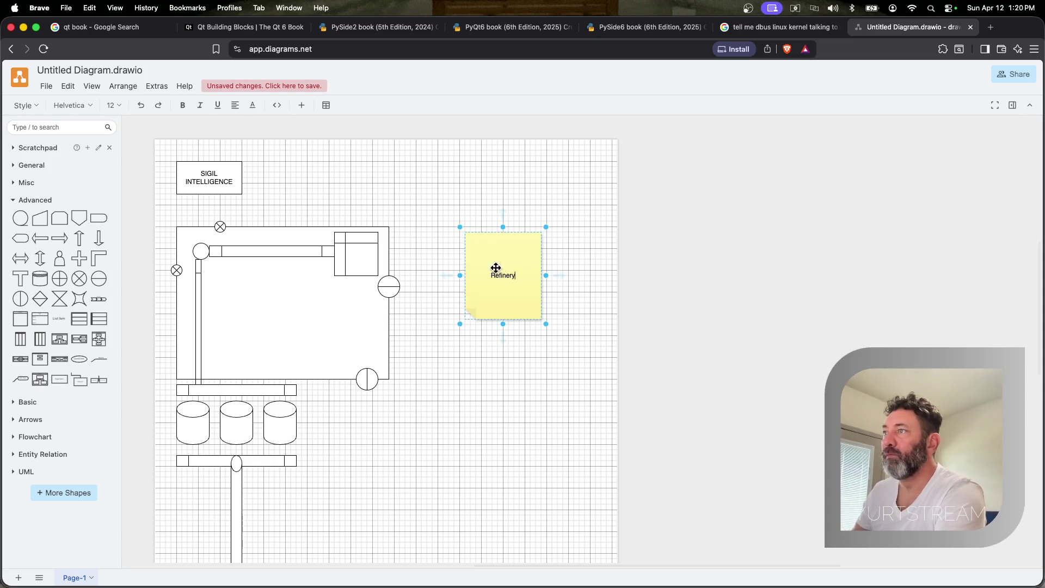
pyautogui.moveTo(547, 324)
pyautogui.mouseDown()
pyautogui.moveTo(518, 259)
pyautogui.moveTo(322, 192)
pyautogui.moveTo(356, 248)
pyautogui.mouseUp()
# Label the equipment box Equipment and place a Pump note beside the pump circle
pyautogui.doubleClick(357, 249)
pyautogui.write('Equipmen')
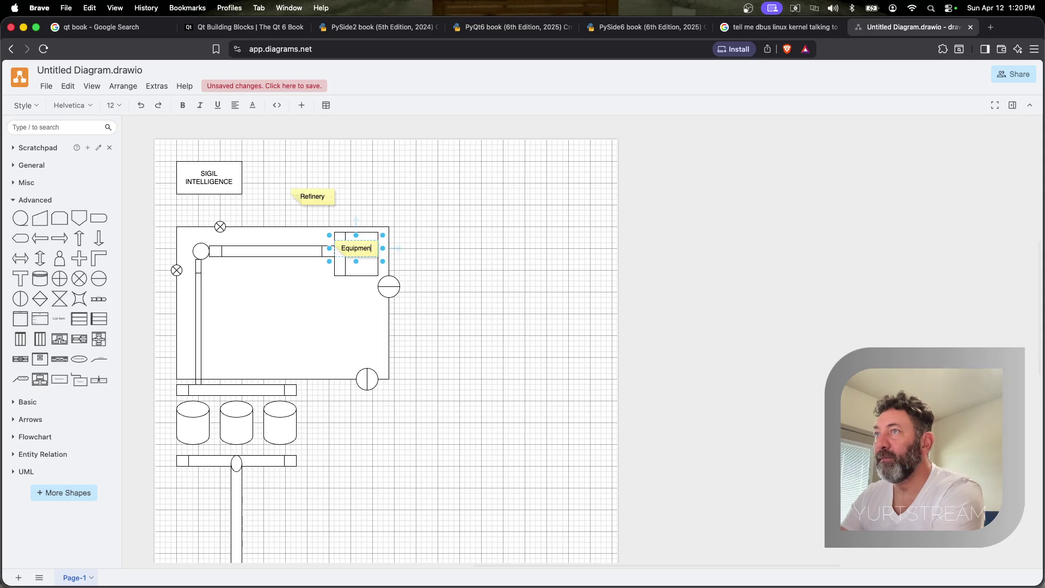
pyautogui.write('t')
pyautogui.click(253, 277)
pyautogui.press('super+v')
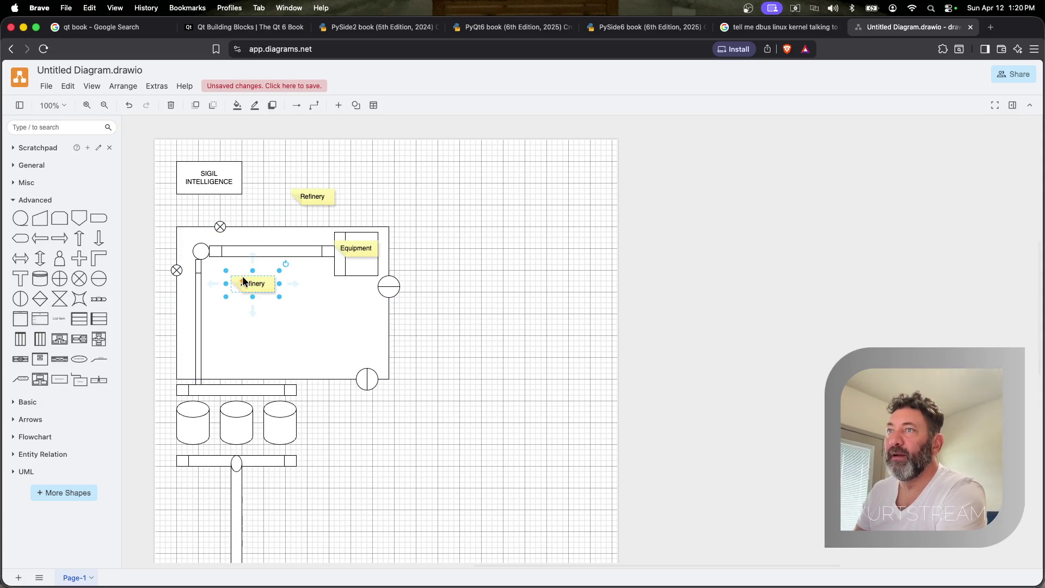
pyautogui.moveTo(241, 276); pyautogui.dragTo(193, 247)
pyautogui.doubleClick(202, 253)
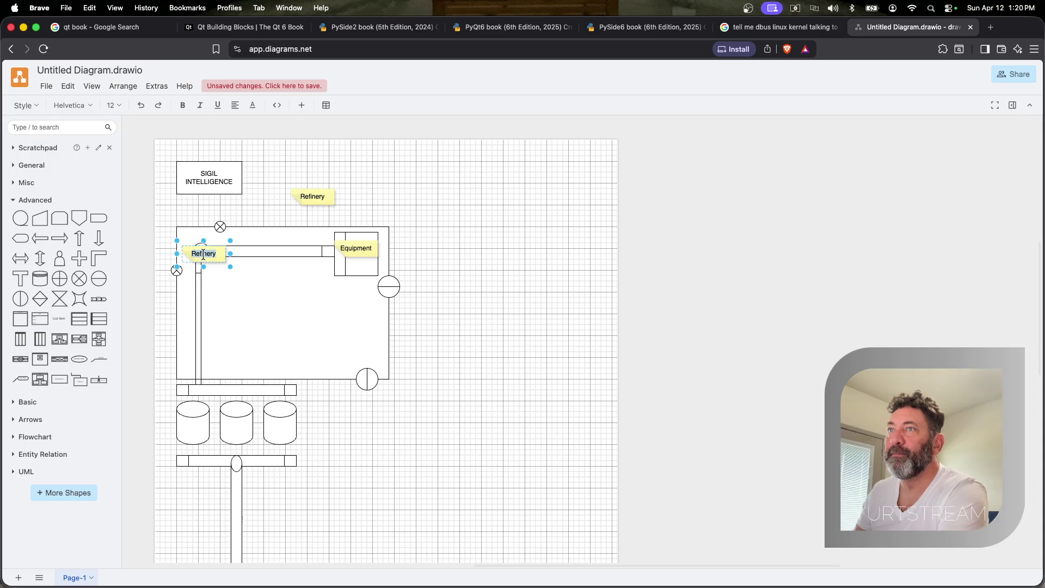
pyautogui.write('Pl')
pyautogui.write('p')
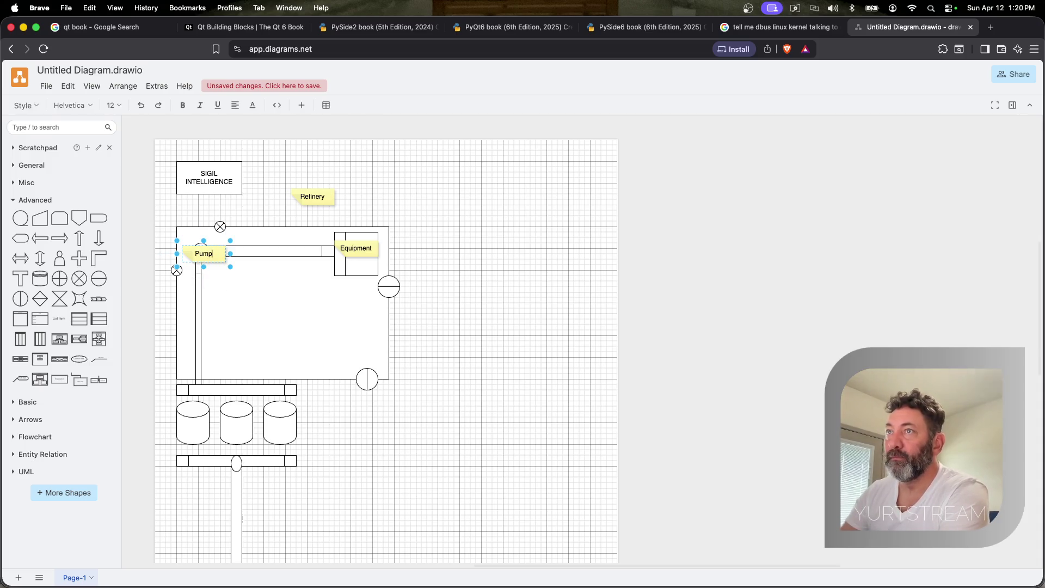
pyautogui.click(198, 407)
# Paste a note copy, retype it Storage Tanks and set it on the middle tank
pyautogui.press('super+v')
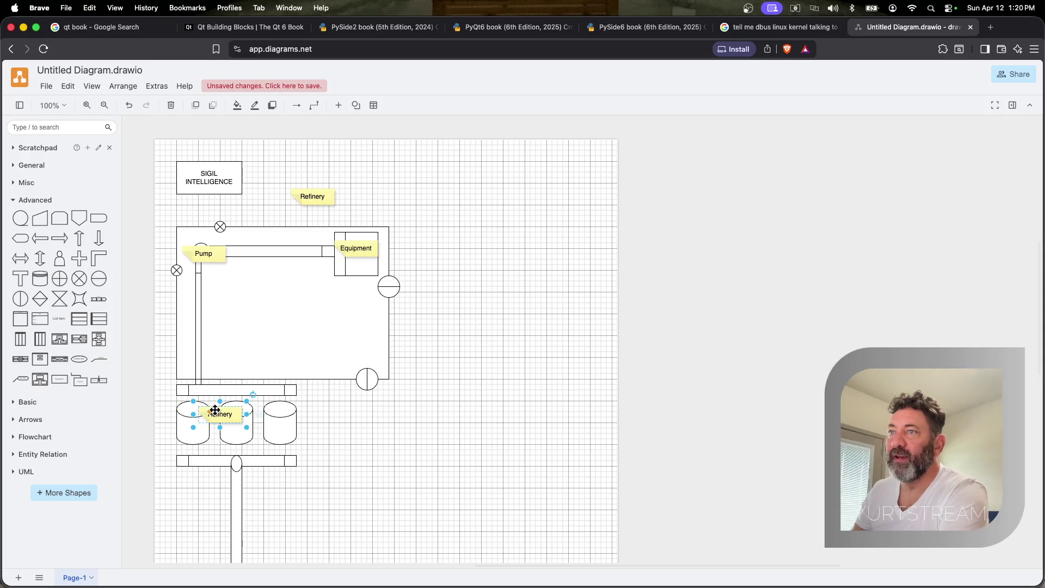
pyautogui.doubleClick(217, 413)
pyautogui.write('Storage Tanks')
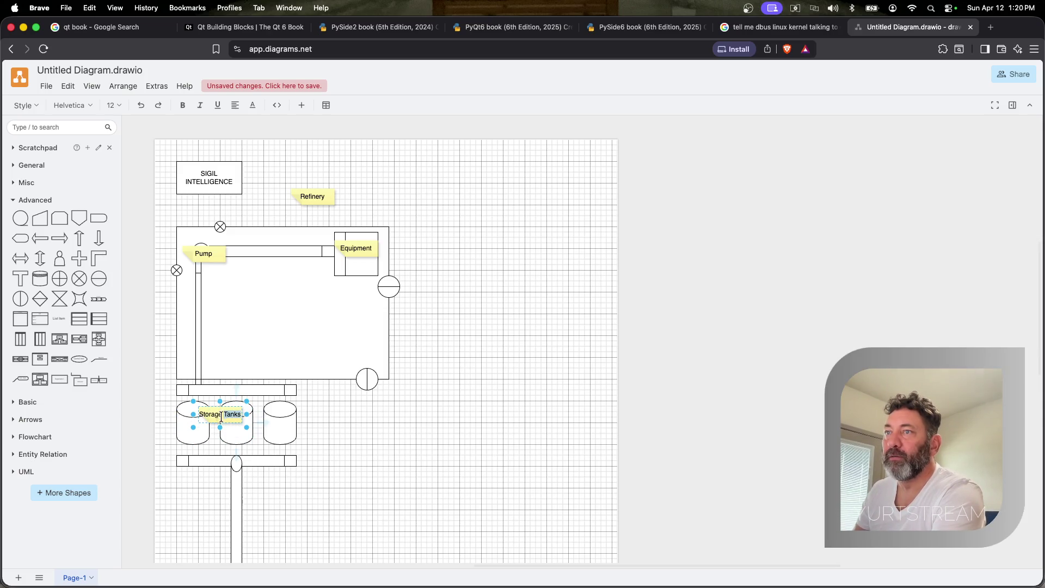
pyautogui.moveTo(223, 407)
pyautogui.mouseDown()
pyautogui.moveTo(241, 420)
pyautogui.moveTo(237, 382)
pyautogui.mouseUp()
# Add a Valves note by the upper pipe bar and a Valve note below the lower bar
pyautogui.press('super+v')
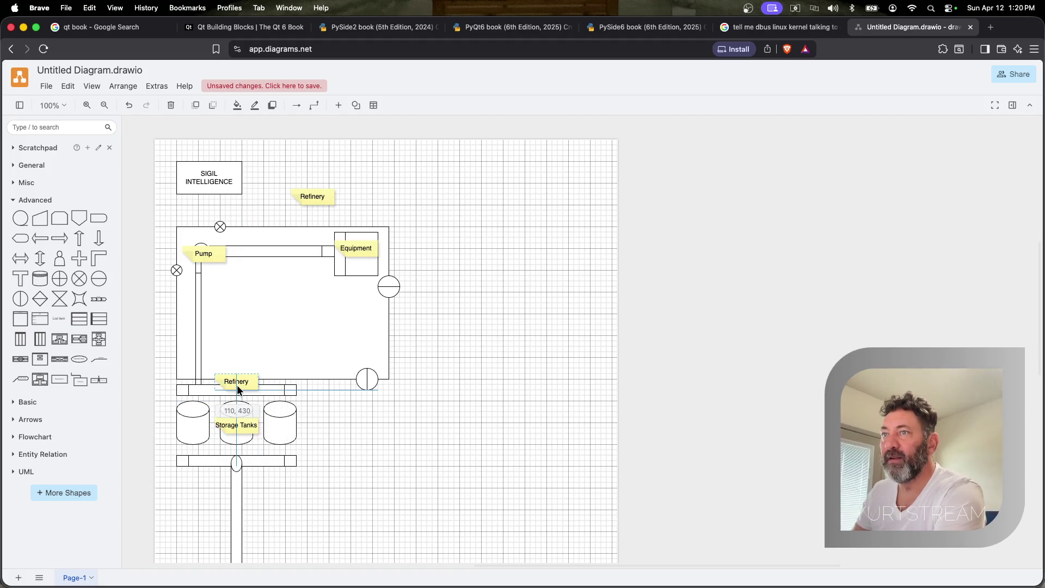
pyautogui.doubleClick(237, 381)
pyautogui.write('Valu')
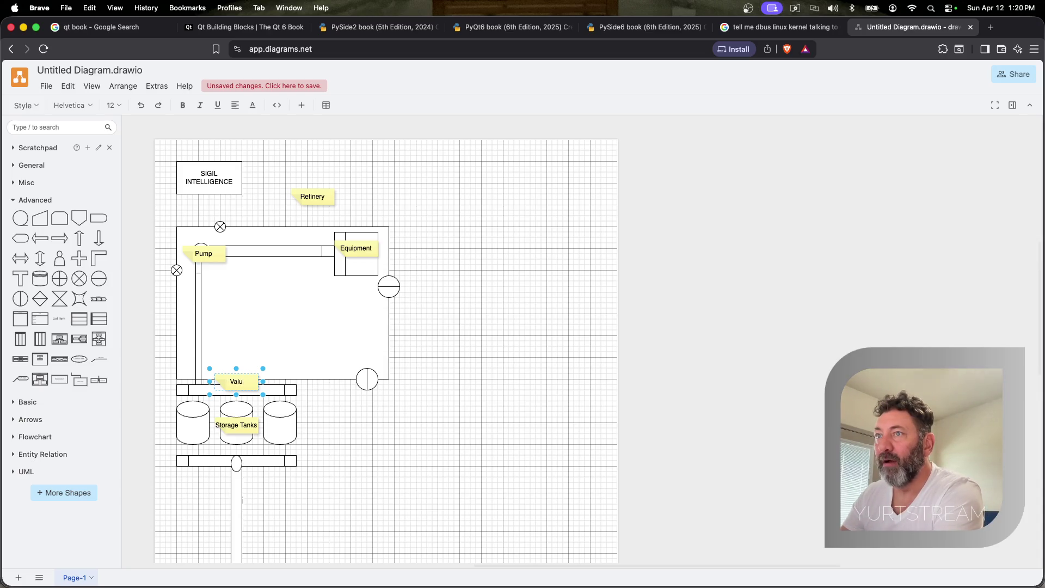
pyautogui.press('super+c')
pyautogui.press('super+v')
pyautogui.moveTo(264, 386); pyautogui.dragTo(246, 481)
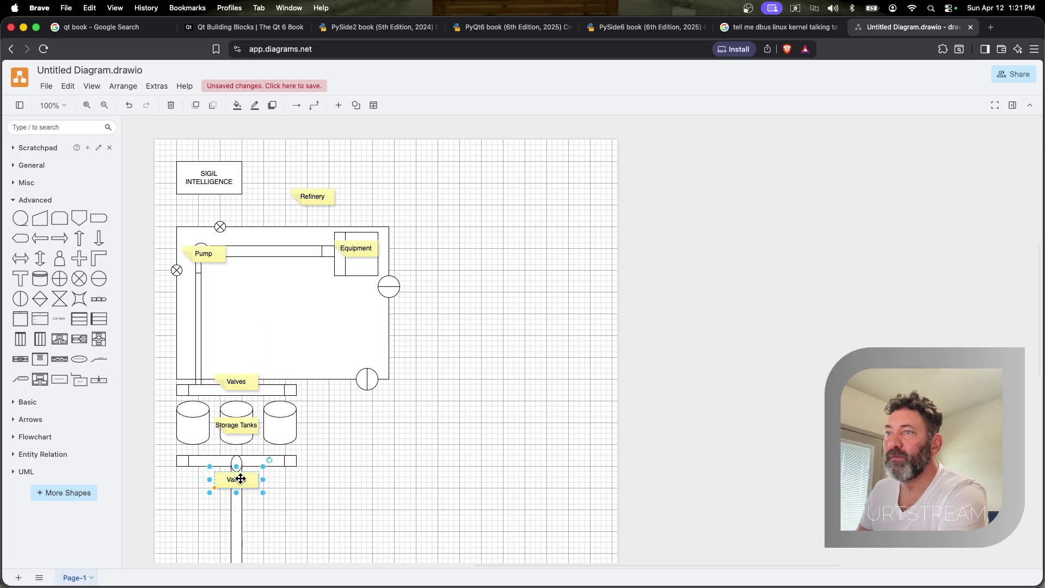
pyautogui.doubleClick(242, 478)
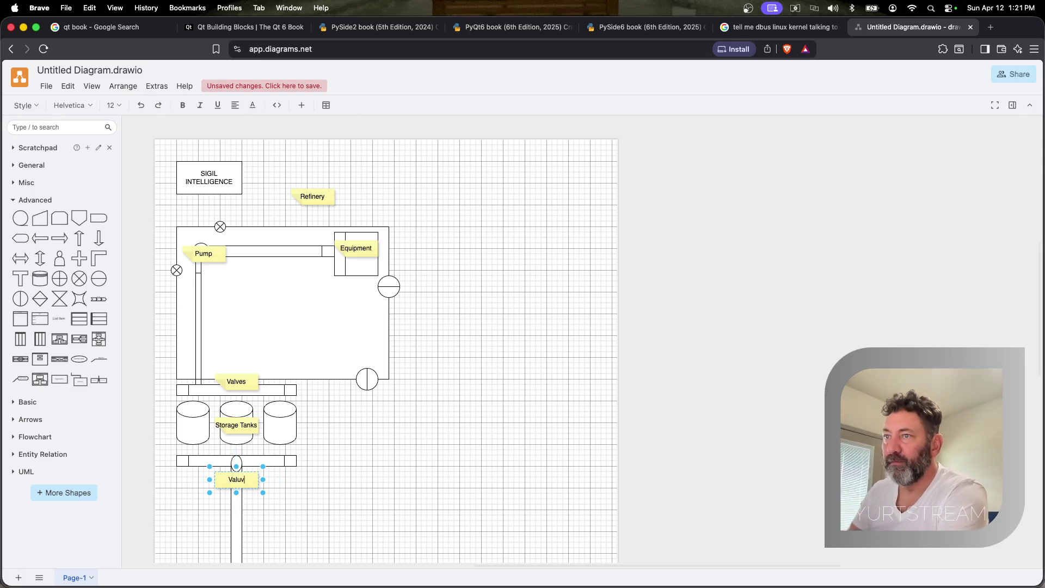
pyautogui.click(294, 485)
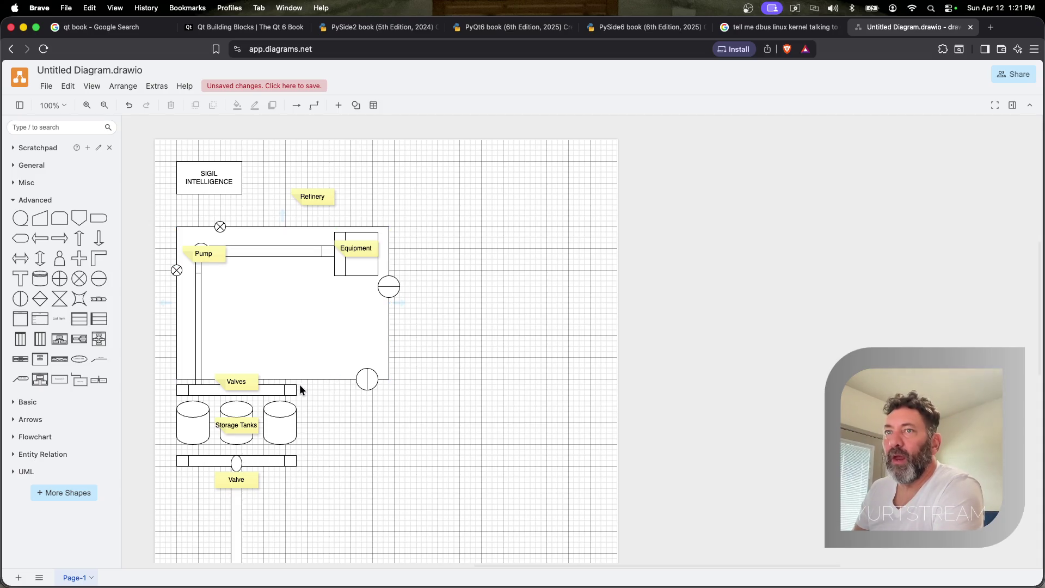
pyautogui.press('super+v')
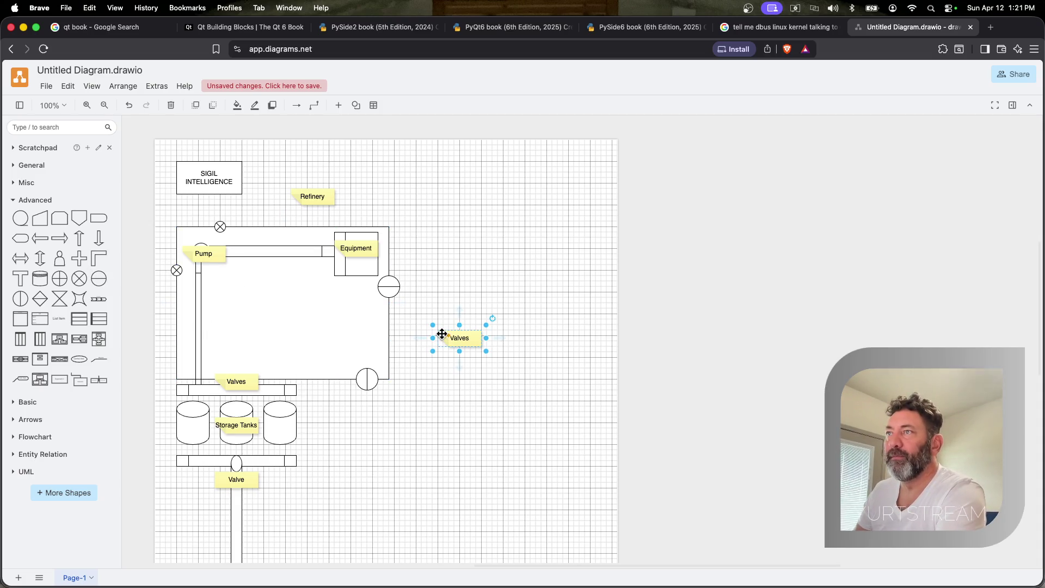
# Place a note copy beside the right gate and retype it Entrance
pyautogui.moveTo(459, 339); pyautogui.dragTo(423, 291)
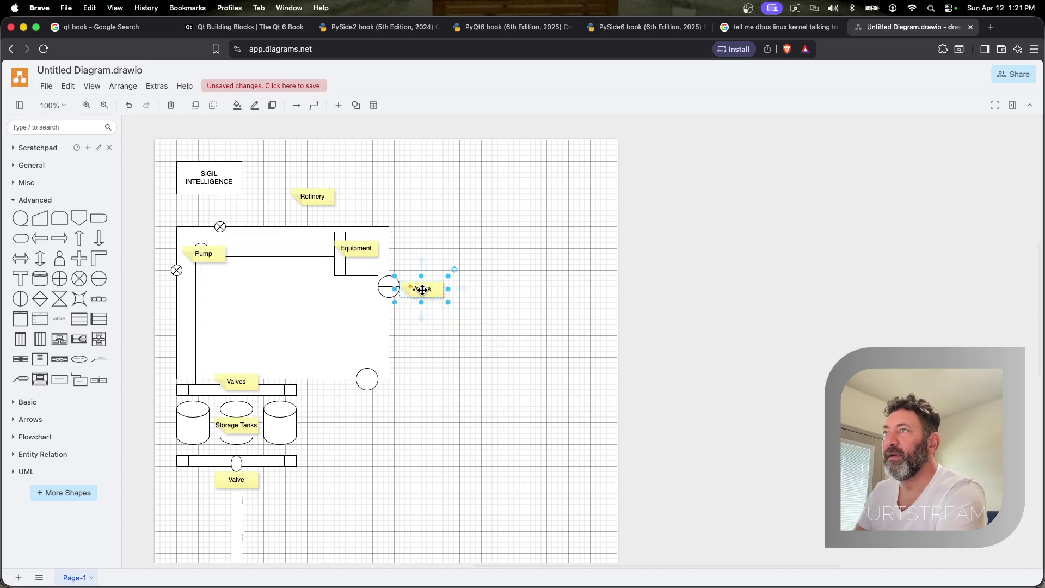
pyautogui.doubleClick(423, 290)
pyautogui.write('Entrance')
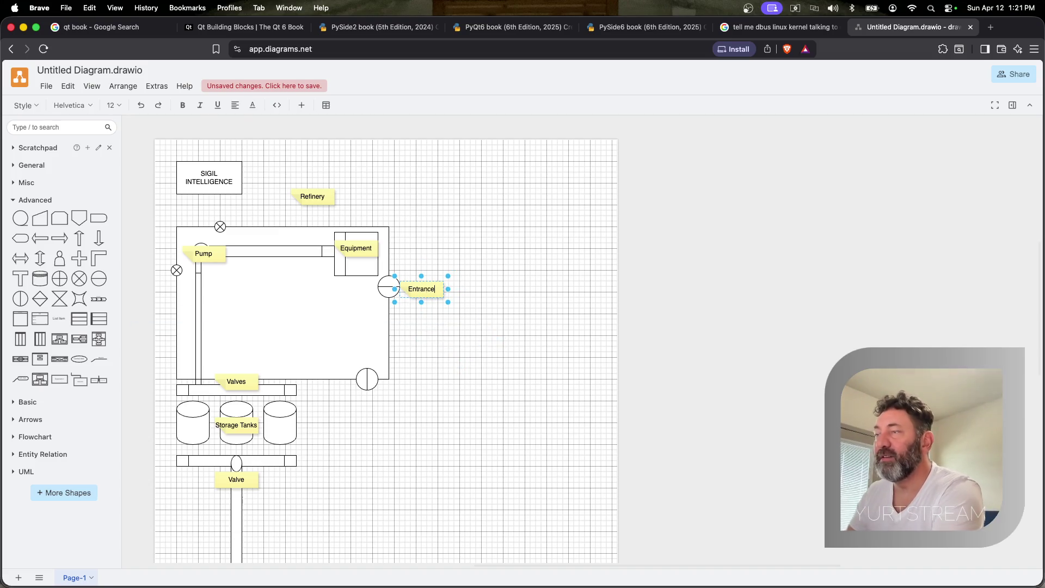
pyautogui.moveTo(430, 286); pyautogui.dragTo(398, 294)
# Add a second Entrance note below the bottom gate
pyautogui.press('super+v')
pyautogui.moveTo(447, 337); pyautogui.dragTo(367, 391)
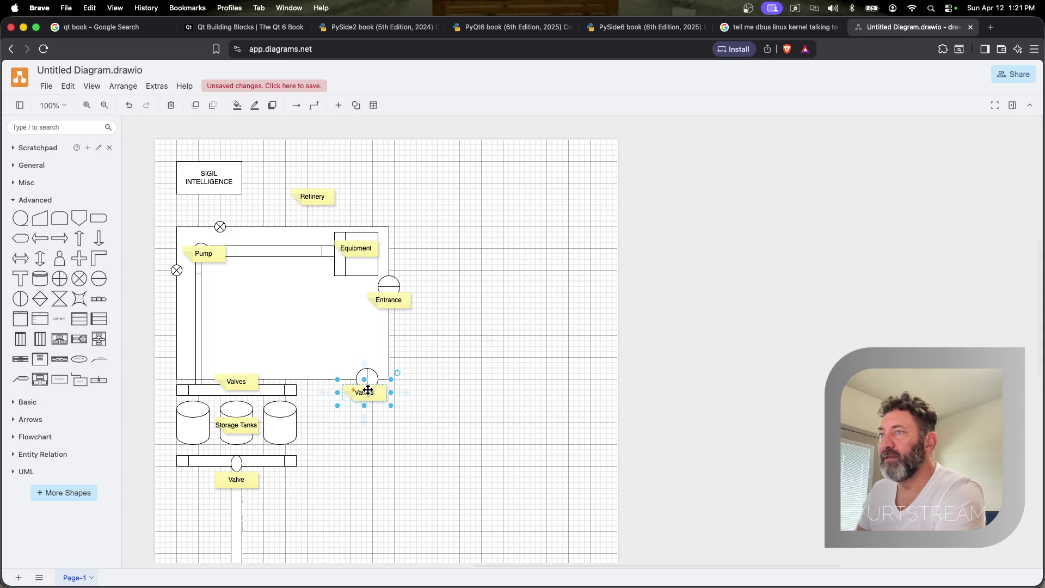
pyautogui.doubleClick(366, 391)
pyautogui.write('Entra')
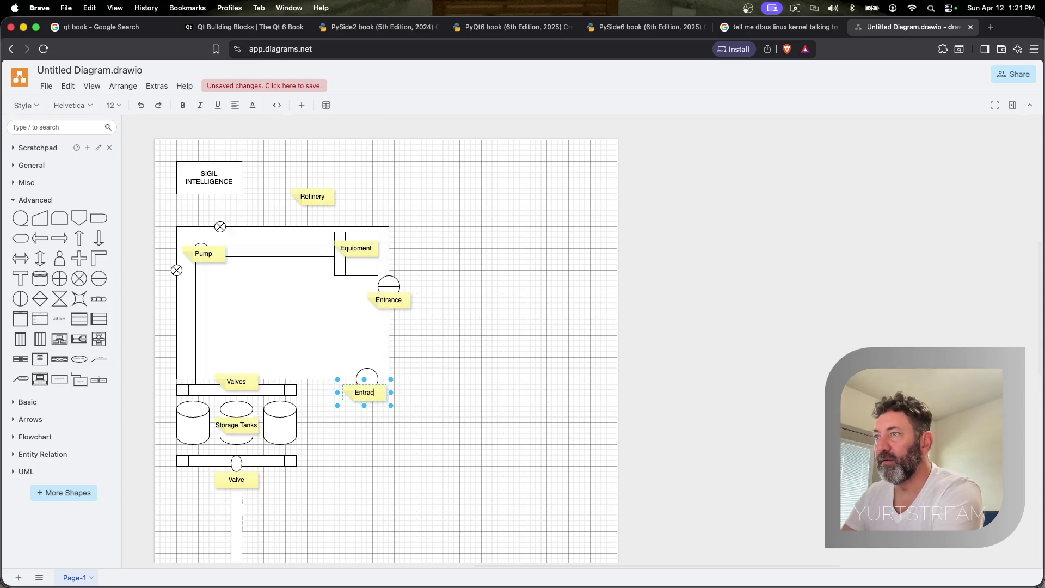
pyautogui.write('nce')
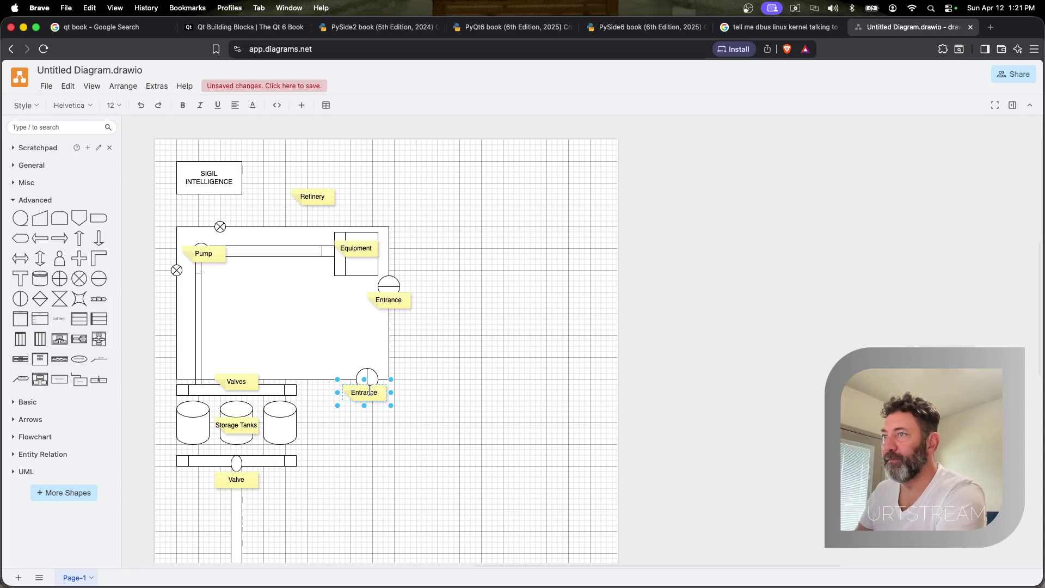
pyautogui.click(397, 320)
# Duplicate the Entrance label and move the copy toward the left crossed marker
pyautogui.click(394, 302)
pyautogui.press('super+d')
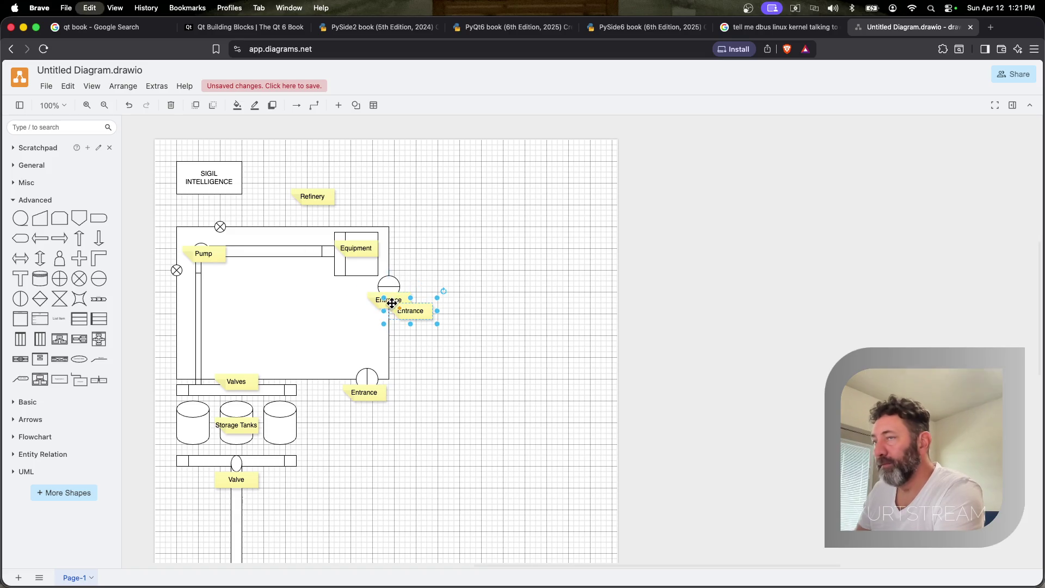
pyautogui.moveTo(404, 312); pyautogui.dragTo(173, 286)
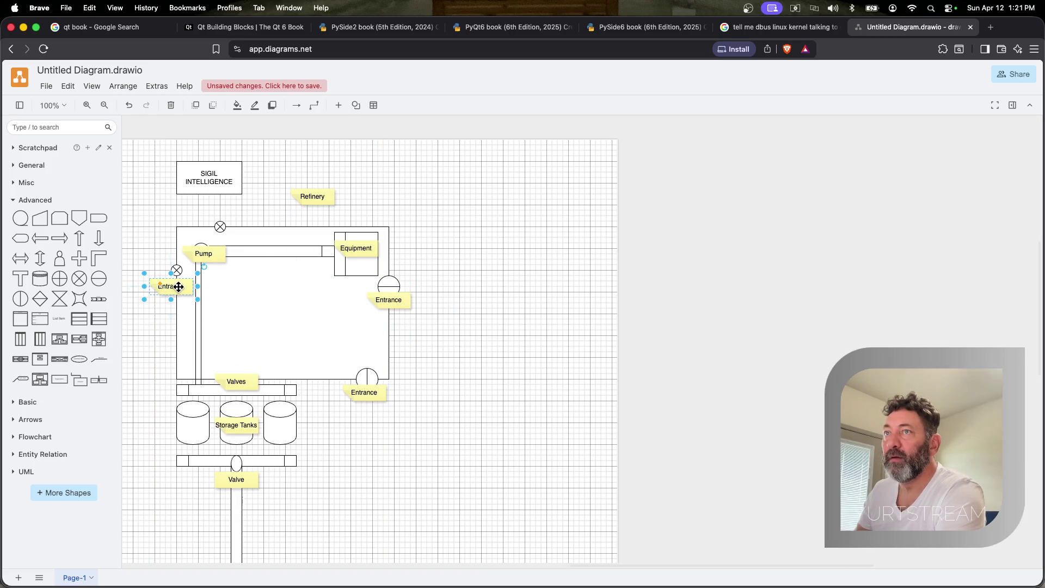
# Retype the copy as Emergency Exit and place a second copy above the top crossed marker
pyautogui.doubleClick(169, 286)
pyautogui.write('Wmw')
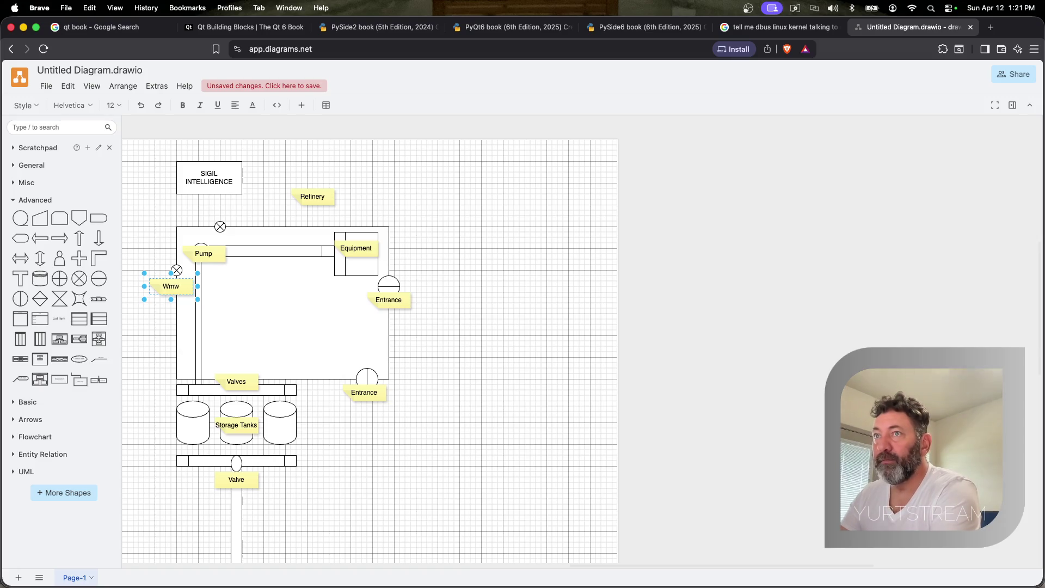
pyautogui.write('Emerg')
pyautogui.write('ency Exi')
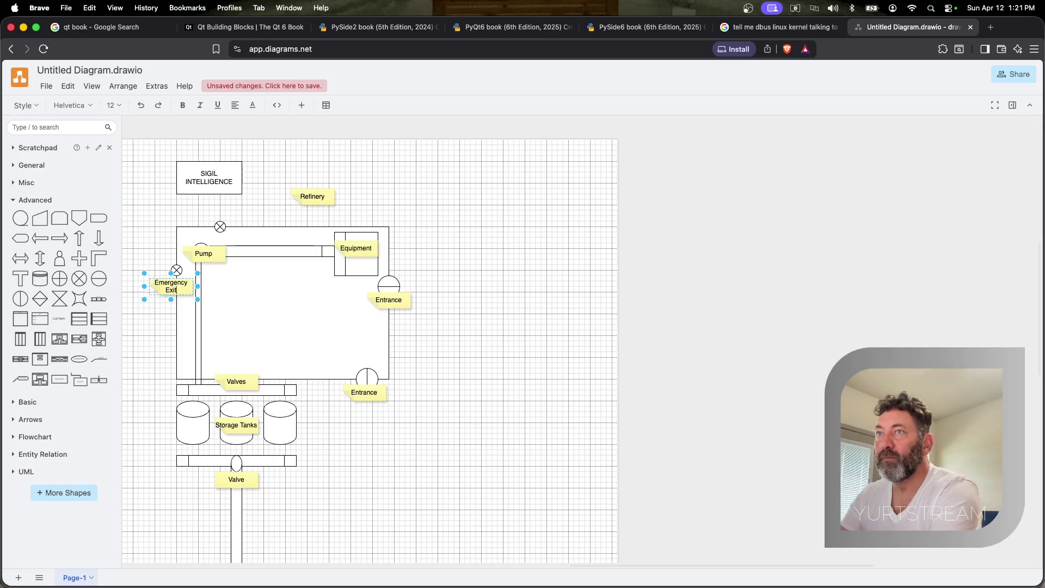
pyautogui.write('t')
pyautogui.press('Escape')
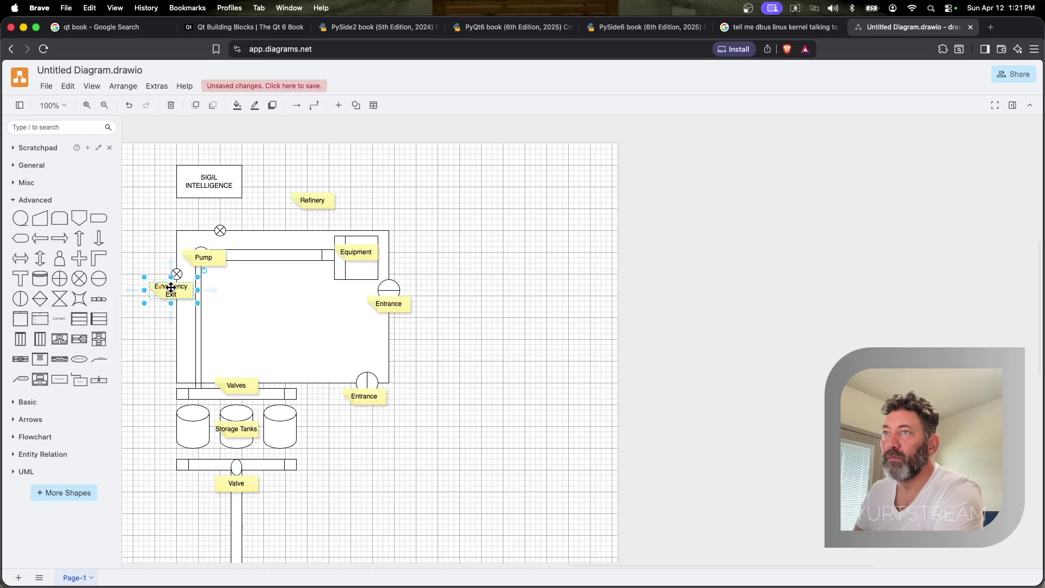
pyautogui.moveTo(171, 287); pyautogui.dragTo(235, 212)
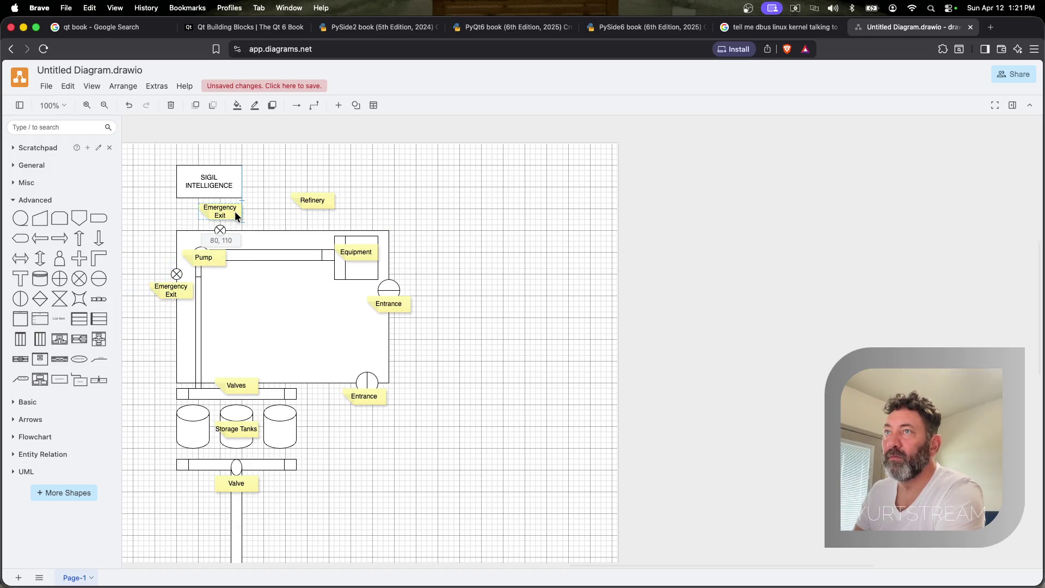
pyautogui.doubleClick(228, 212)
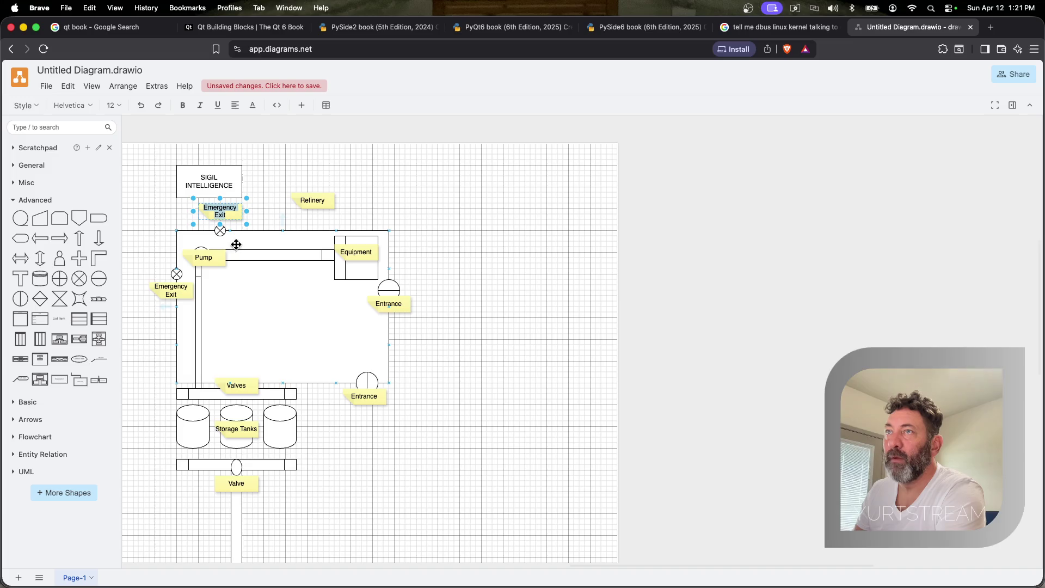
pyautogui.click(312, 200)
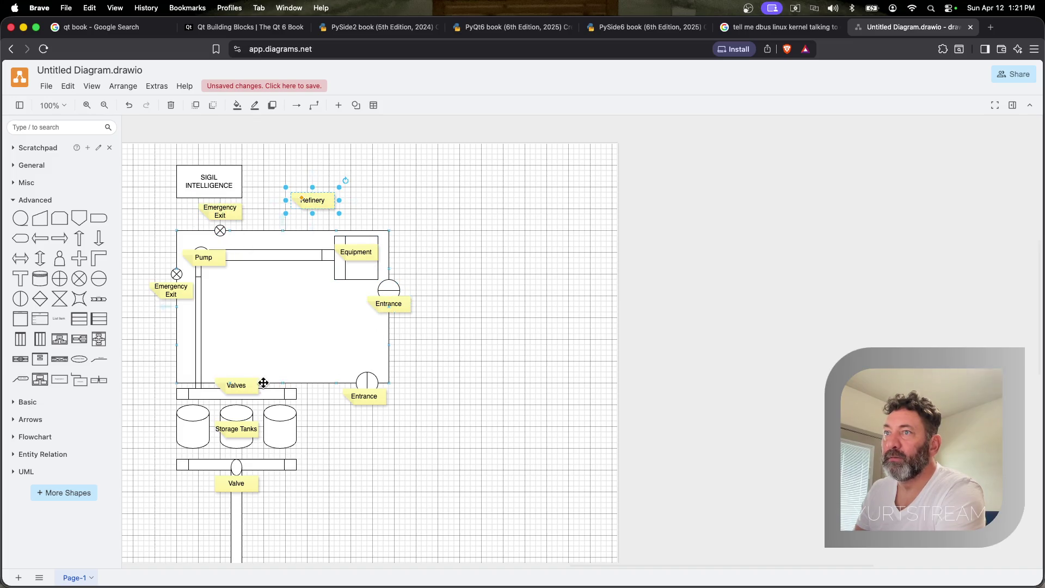
# Duplicate the Pump label for reuse on the pipes
pyautogui.click(193, 327)
pyautogui.click(210, 259)
pyautogui.press('super+d')
# Move the Pump copy onto the top pipe and rename it Pre-pipe
pyautogui.moveTo(216, 265); pyautogui.dragTo(280, 259)
pyautogui.doubleClick(279, 259)
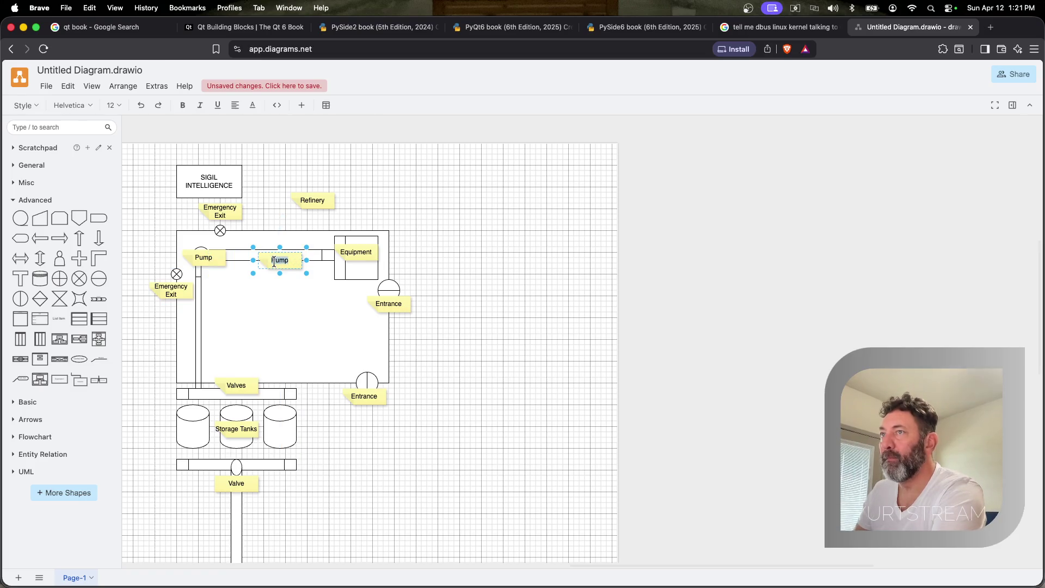
pyautogui.write('Pre-pipe')
pyautogui.press('Escape')
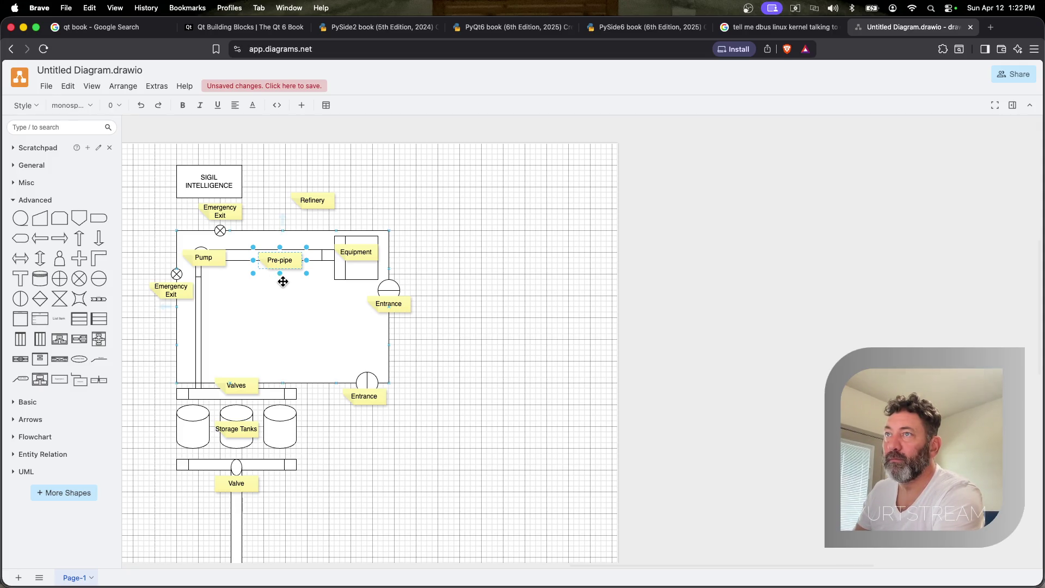
# Paste another copy onto the left pipe, rename it post-pipe, and move the Refinery label into the enclosure
pyautogui.click(294, 300)
pyautogui.press('super+v')
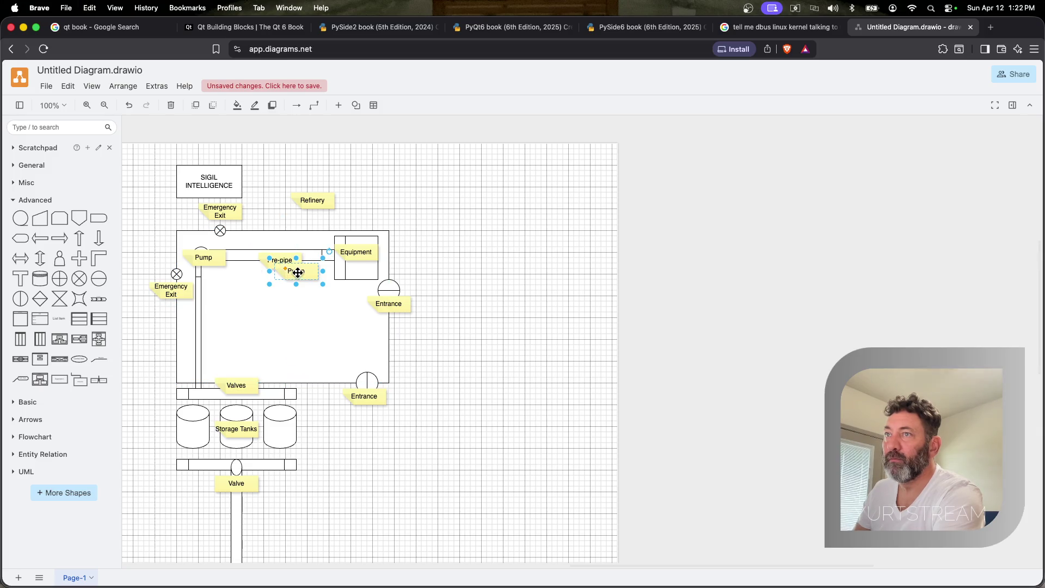
pyautogui.moveTo(298, 273); pyautogui.dragTo(199, 329)
pyautogui.doubleClick(199, 330)
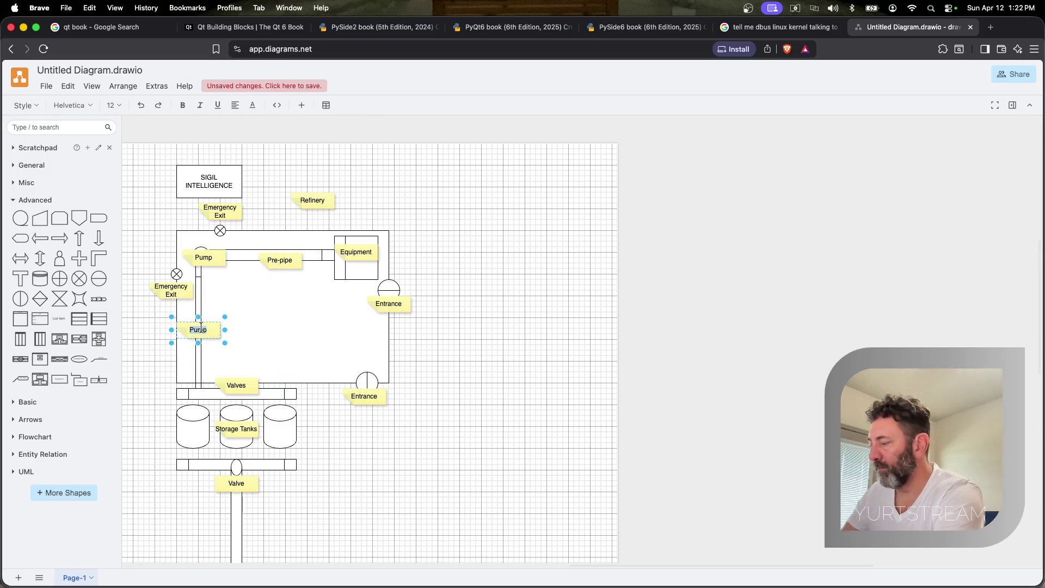
pyautogui.write('post-po')
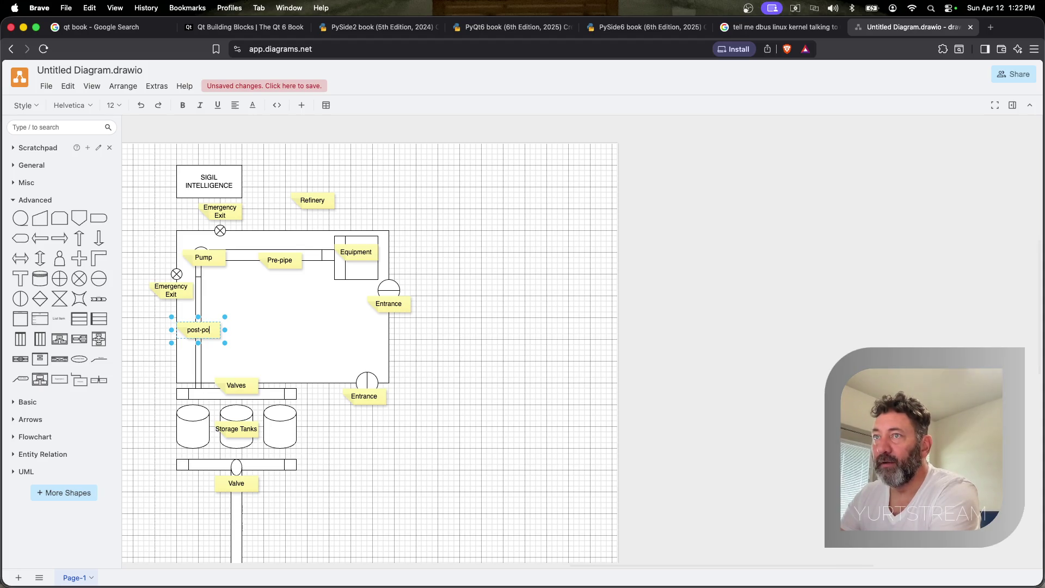
pyautogui.press('BackSpace')
pyautogui.press('BackSpace')
pyautogui.press('BackSpace')
pyautogui.write('pipe')
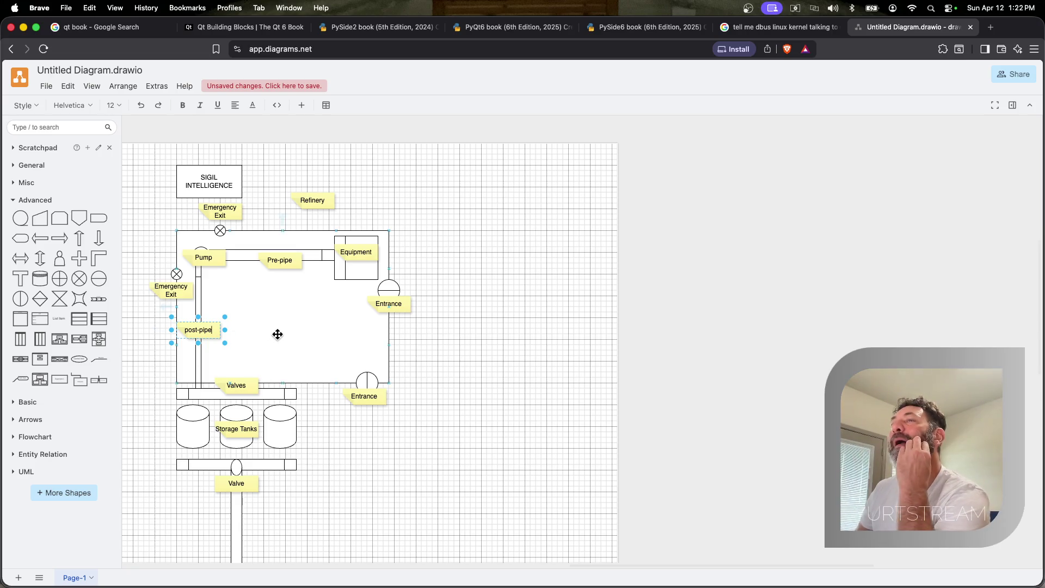
pyautogui.click(277, 334)
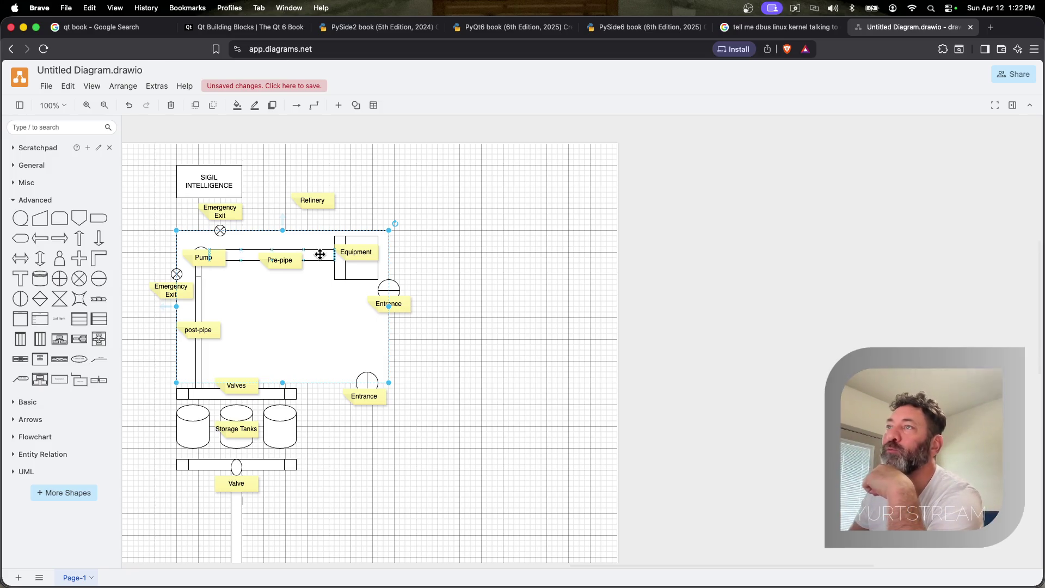
pyautogui.moveTo(319, 200); pyautogui.dragTo(295, 321)
# Move the Refinery label above the enclosure
pyautogui.click(316, 336)
pyautogui.click(288, 317)
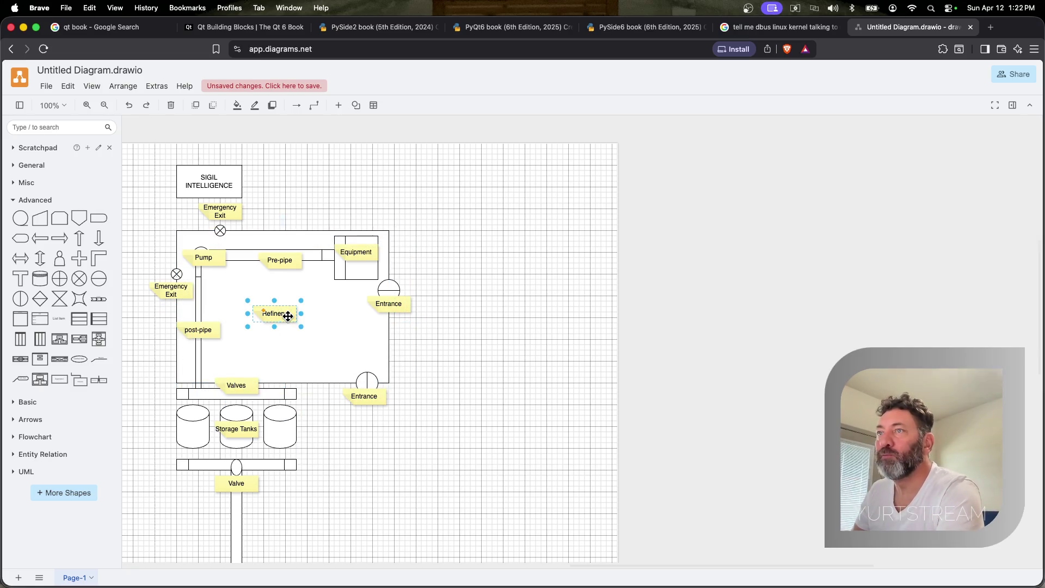
pyautogui.moveTo(287, 316)
pyautogui.mouseDown()
pyautogui.moveTo(364, 207)
pyautogui.moveTo(332, 201)
pyautogui.mouseUp()
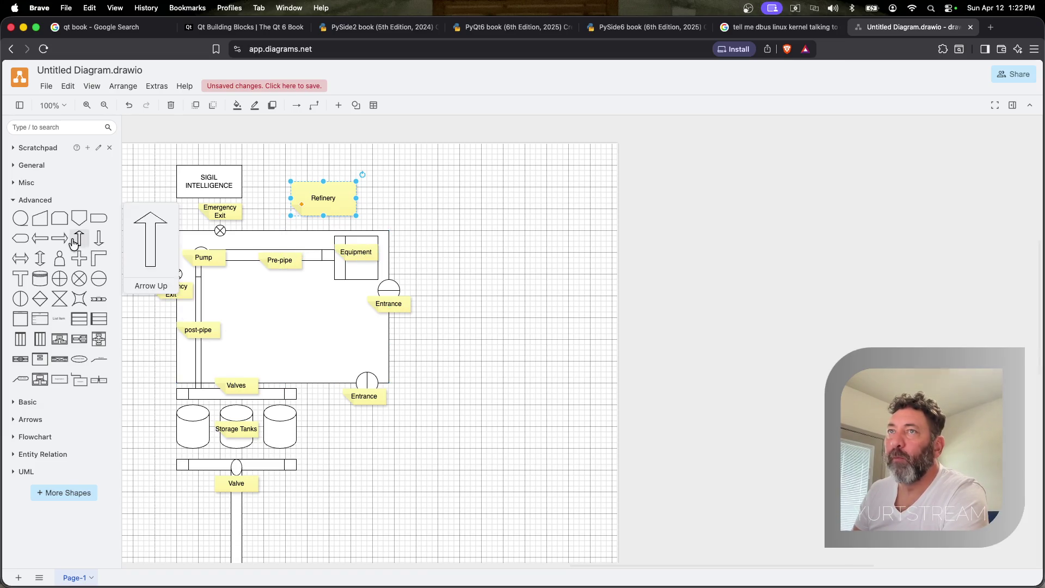
# Add a down arrow on the left pipe and a left arrow on the top pipe, sent behind the Pre-pipe label
pyautogui.moveTo(99, 237); pyautogui.dragTo(184, 300)
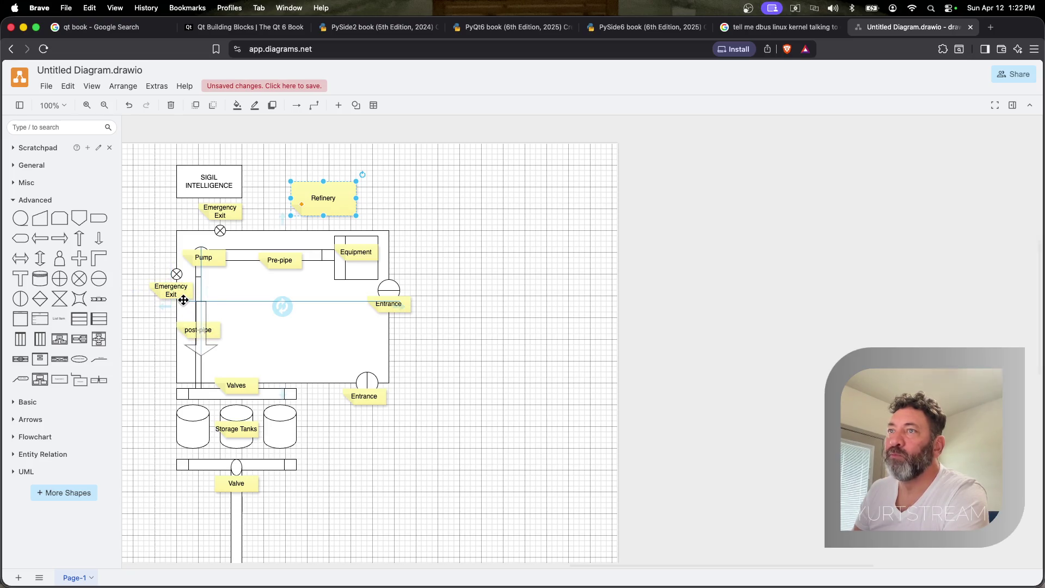
pyautogui.moveTo(184, 300); pyautogui.dragTo(196, 296)
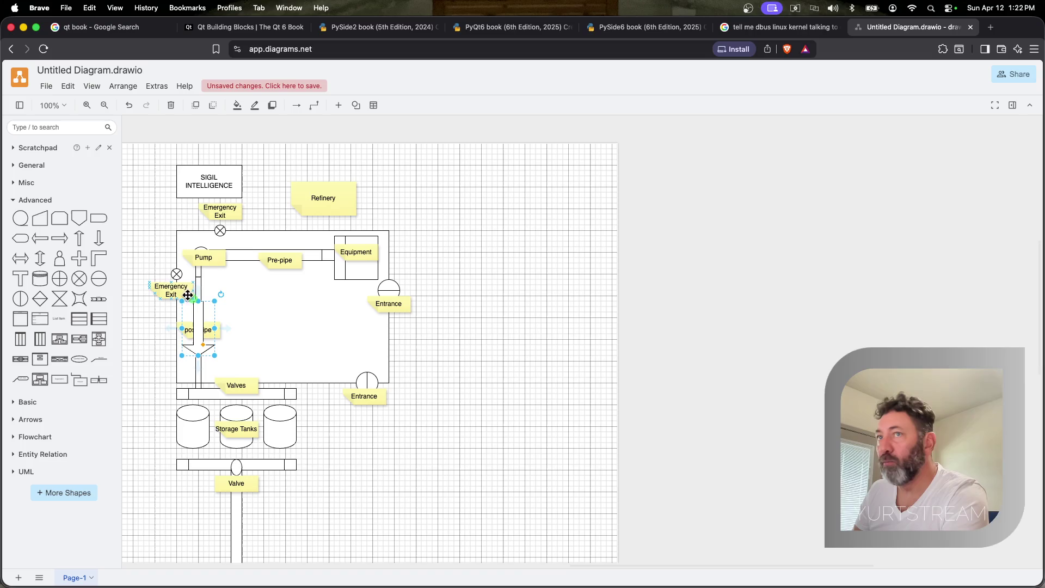
pyautogui.moveTo(40, 238)
pyautogui.mouseDown()
pyautogui.moveTo(244, 237)
pyautogui.moveTo(281, 265)
pyautogui.mouseUp()
pyautogui.rightClick(281, 264)
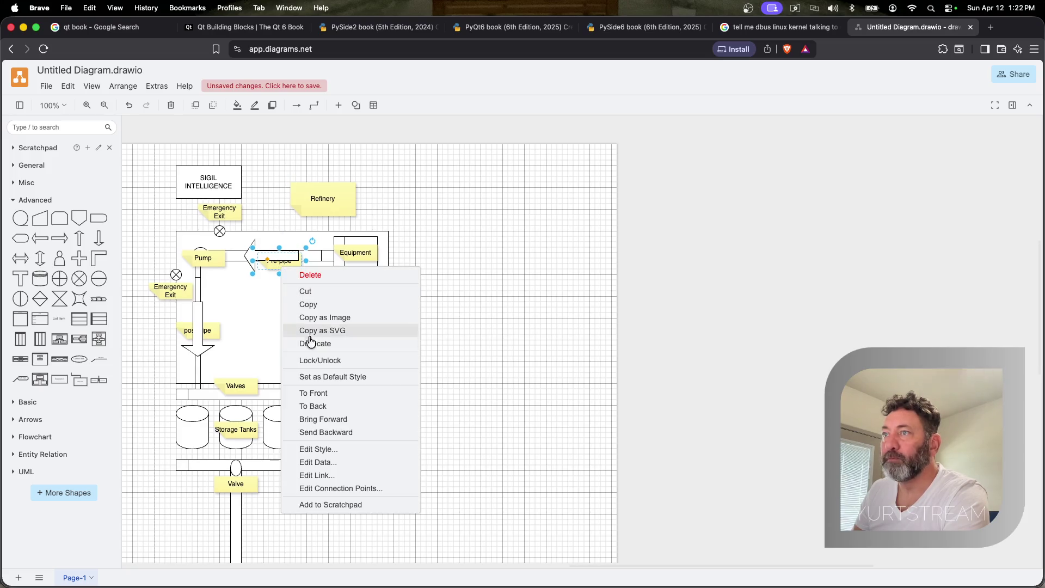
pyautogui.click(312, 393)
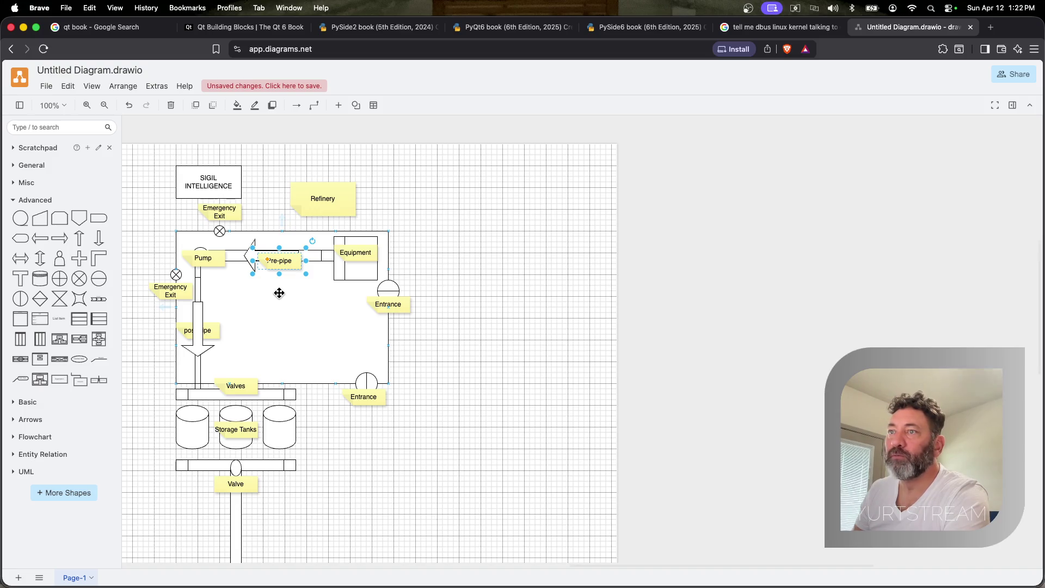
pyautogui.moveTo(99, 237)
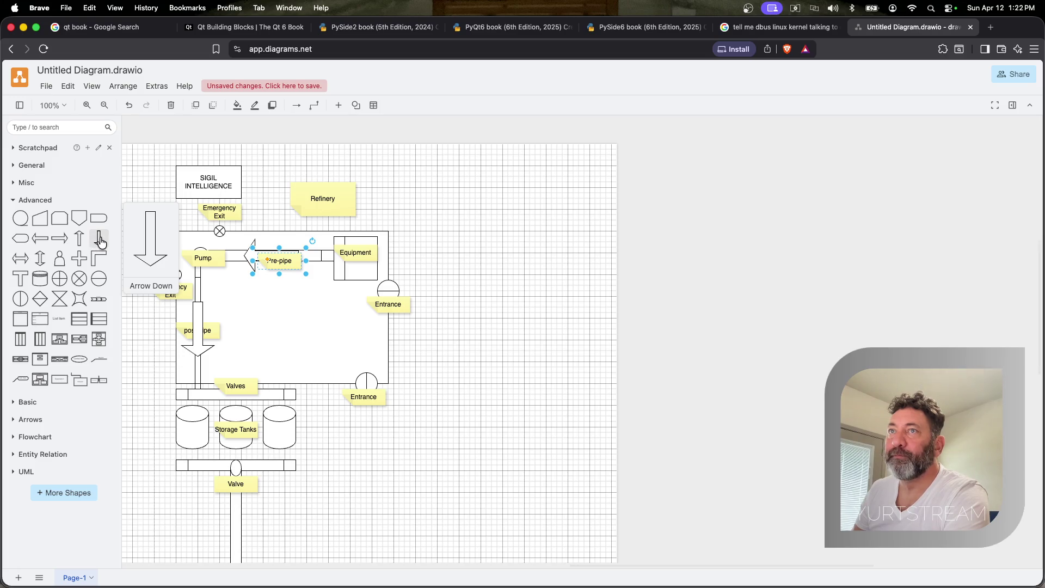
# Add a down arrow below the Valve and a tilted arrow pointing into Equipment
pyautogui.moveTo(101, 241); pyautogui.dragTo(219, 508)
pyautogui.click(219, 507)
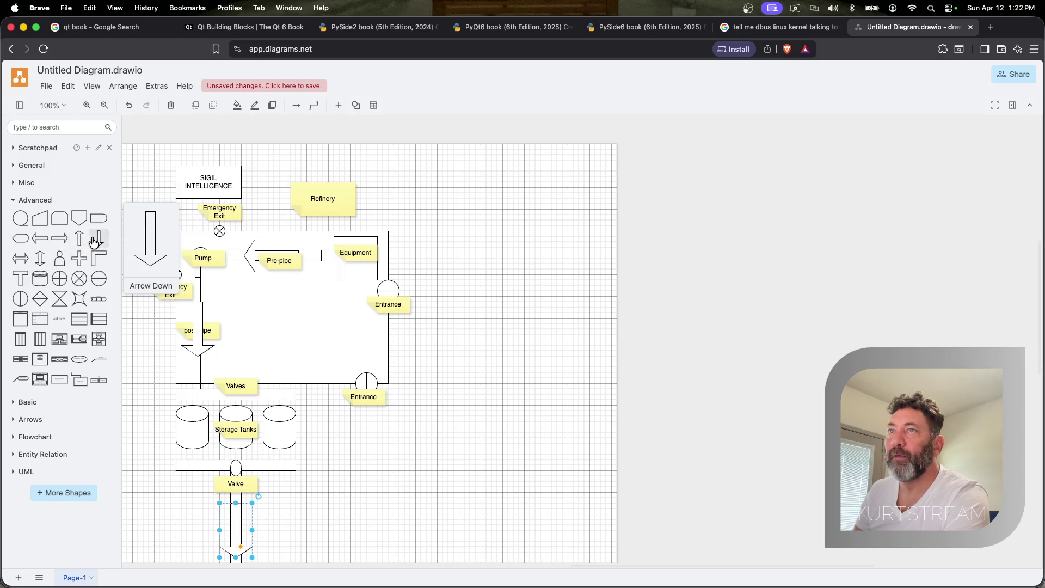
pyautogui.moveTo(41, 240)
pyautogui.mouseDown()
pyautogui.moveTo(392, 239)
pyautogui.moveTo(378, 237)
pyautogui.moveTo(408, 221)
pyautogui.moveTo(413, 187)
pyautogui.mouseUp()
pyautogui.moveTo(420, 237); pyautogui.dragTo(380, 201)
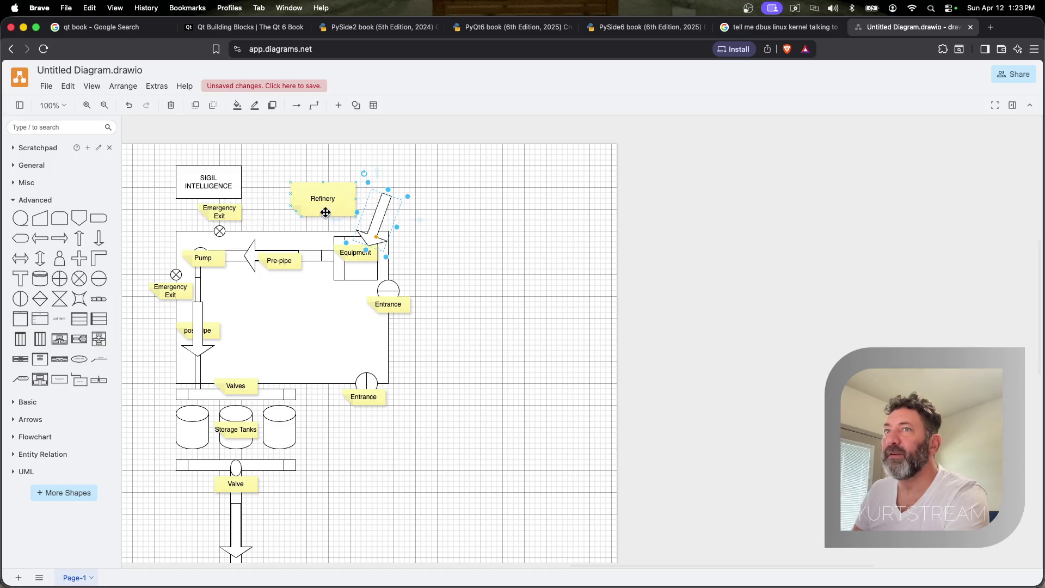
# Nudge the left vertical pipe and delete the pipe running into the storage tanks
pyautogui.click(196, 286)
pyautogui.moveTo(197, 286); pyautogui.dragTo(191, 296)
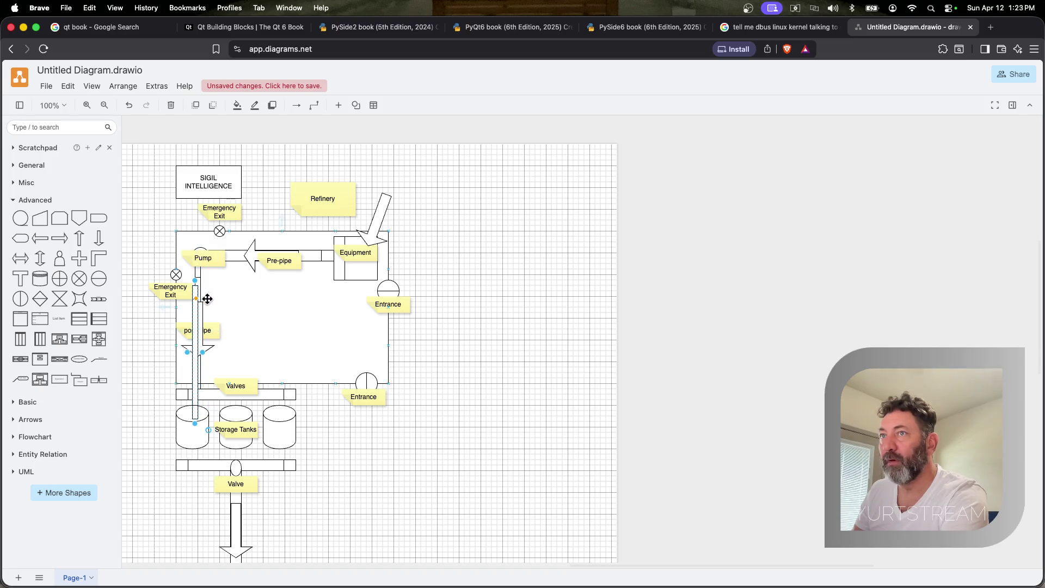
pyautogui.click(331, 272)
pyautogui.press('Delete')
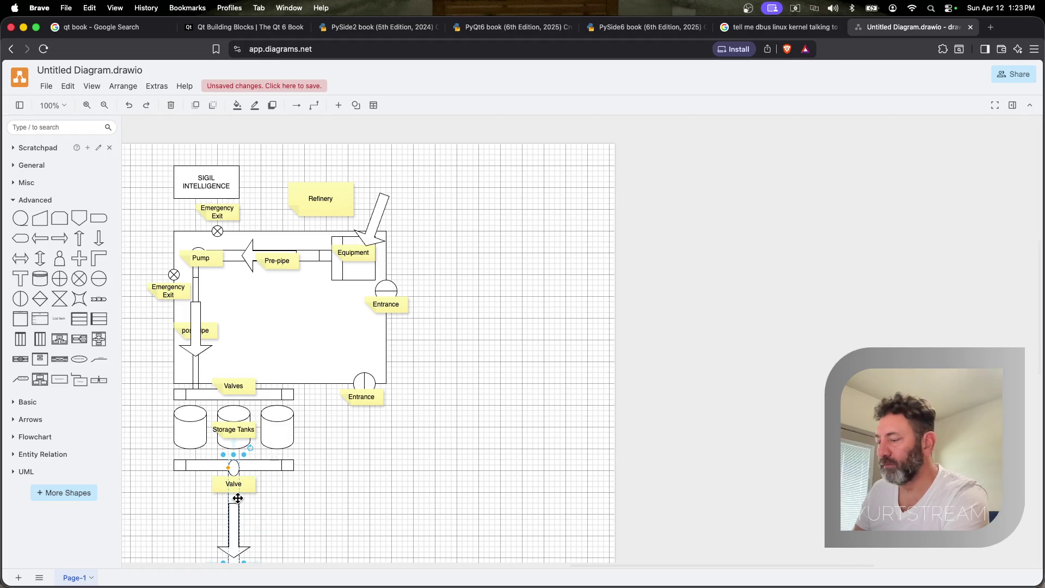
# Copy the pipe below the Valve, rotate it horizontal and move it beside the Refinery label
pyautogui.press('super+c')
pyautogui.scroll(-4, 236, 498)
pyautogui.press('super+v')
pyautogui.moveTo(250, 479)
pyautogui.mouseDown()
pyautogui.moveTo(414, 406)
pyautogui.moveTo(441, 359)
pyautogui.mouseUp()
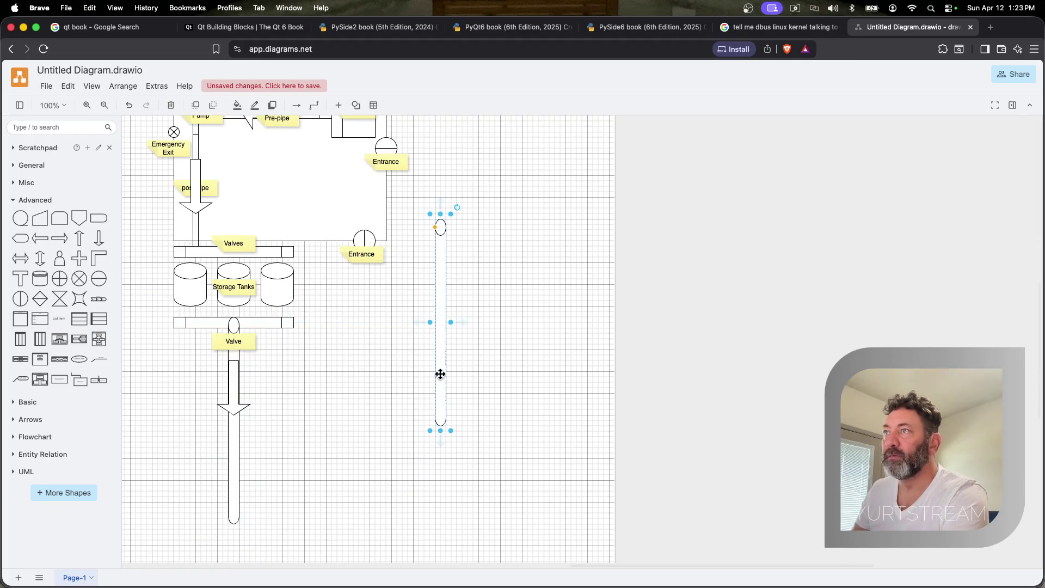
pyautogui.scroll(8, 569, 440)
pyautogui.scroll(-3, 569, 440)
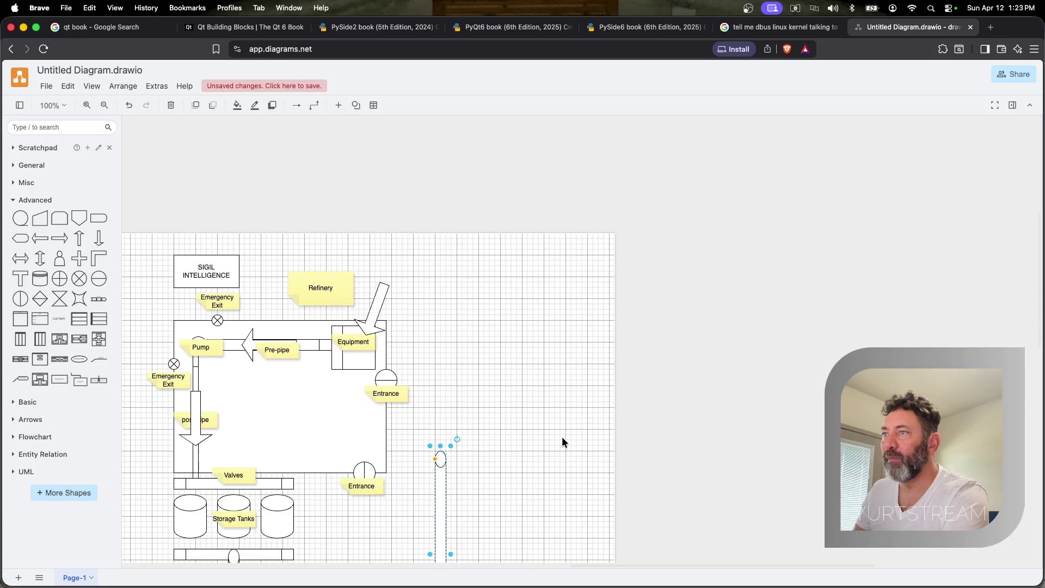
pyautogui.moveTo(440, 505); pyautogui.dragTo(538, 286)
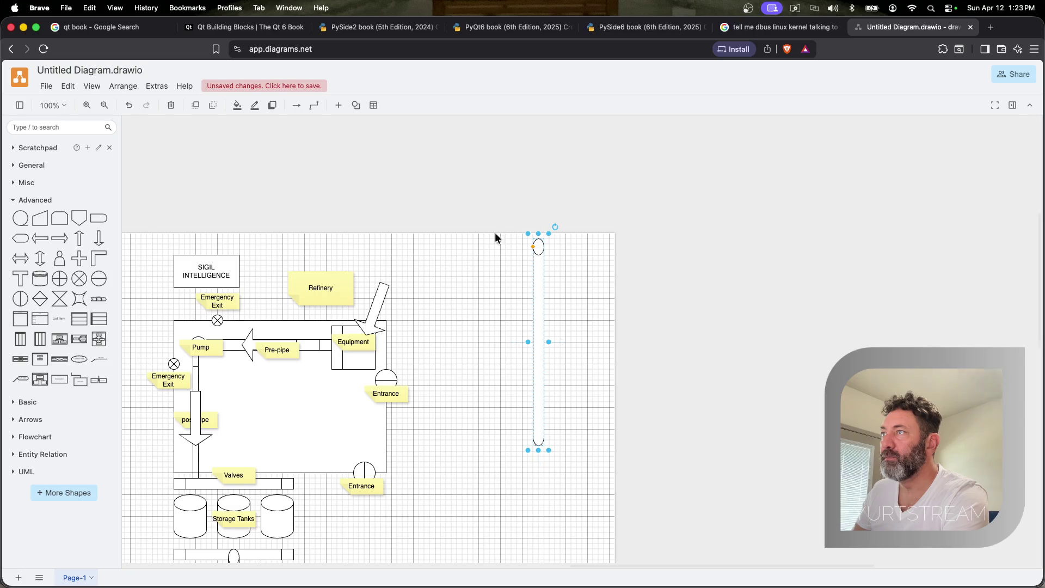
pyautogui.moveTo(555, 227); pyautogui.dragTo(624, 202)
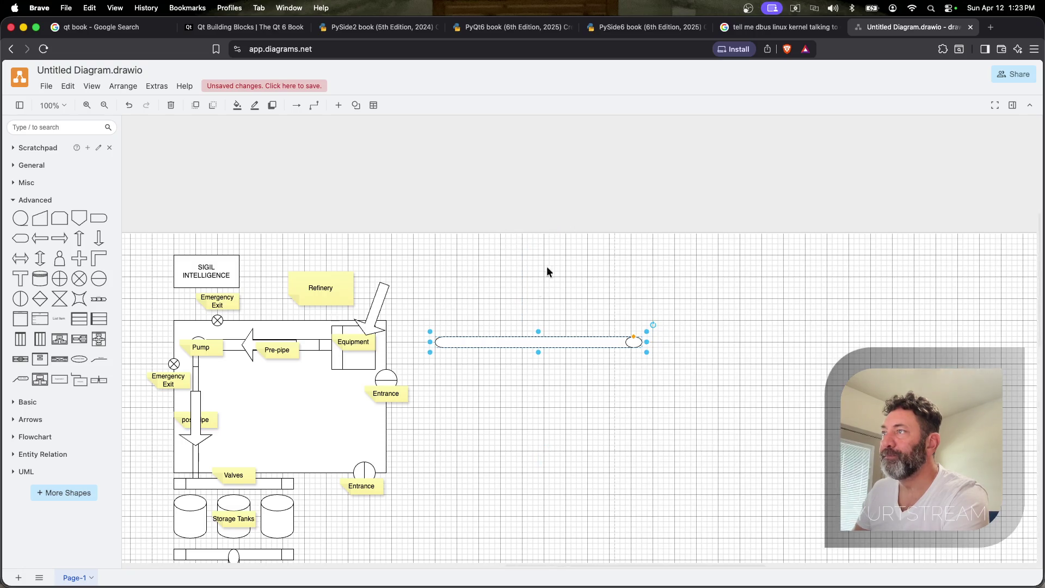
pyautogui.moveTo(522, 341); pyautogui.dragTo(434, 302)
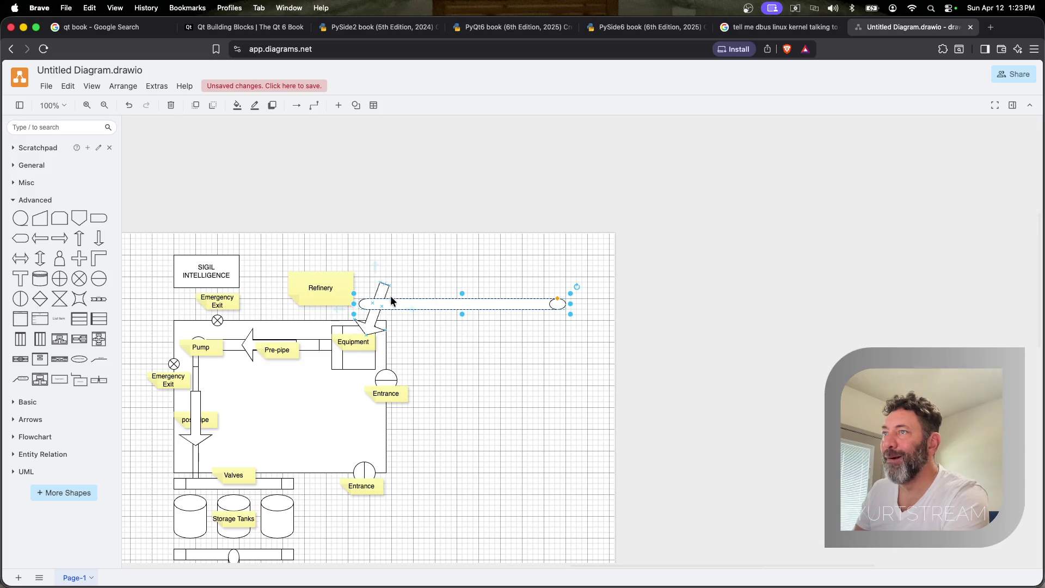
# Shift the horizontal pipe right and copy the left storage tank cylinder
pyautogui.click(384, 286)
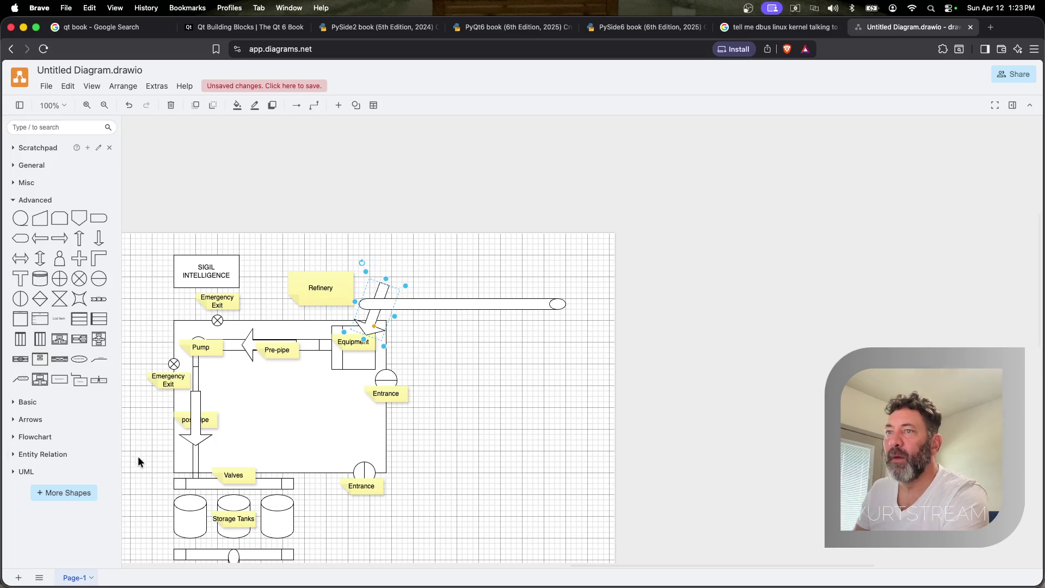
pyautogui.click(190, 516)
pyautogui.moveTo(407, 307); pyautogui.dragTo(468, 300)
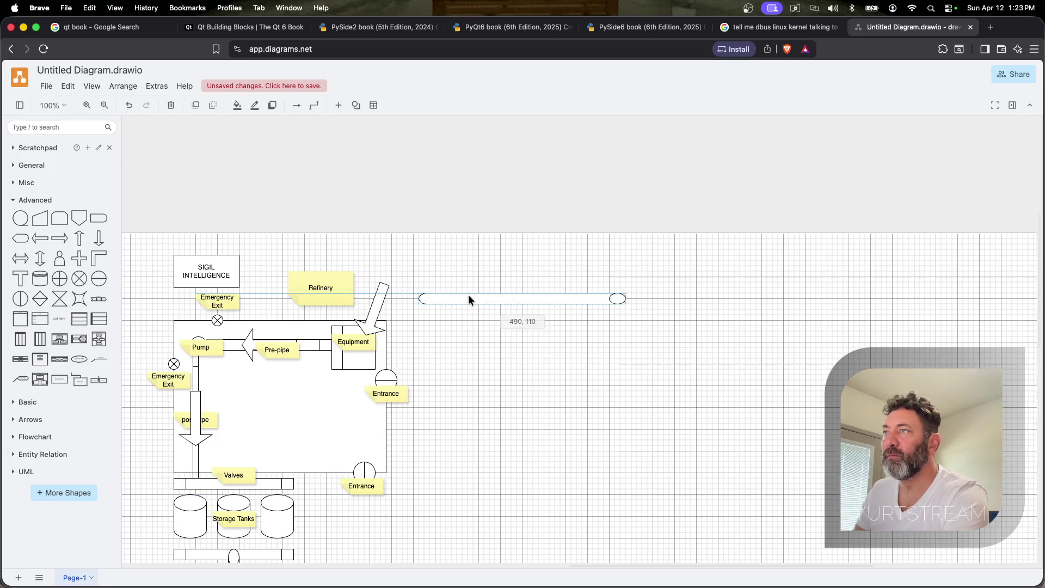
pyautogui.click(193, 517)
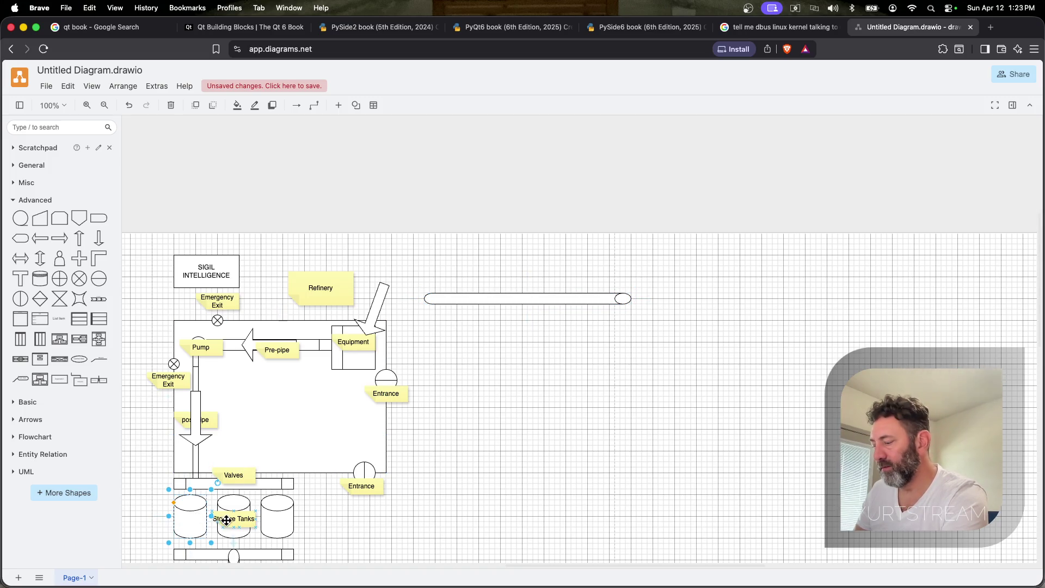
pyautogui.press('super+v')
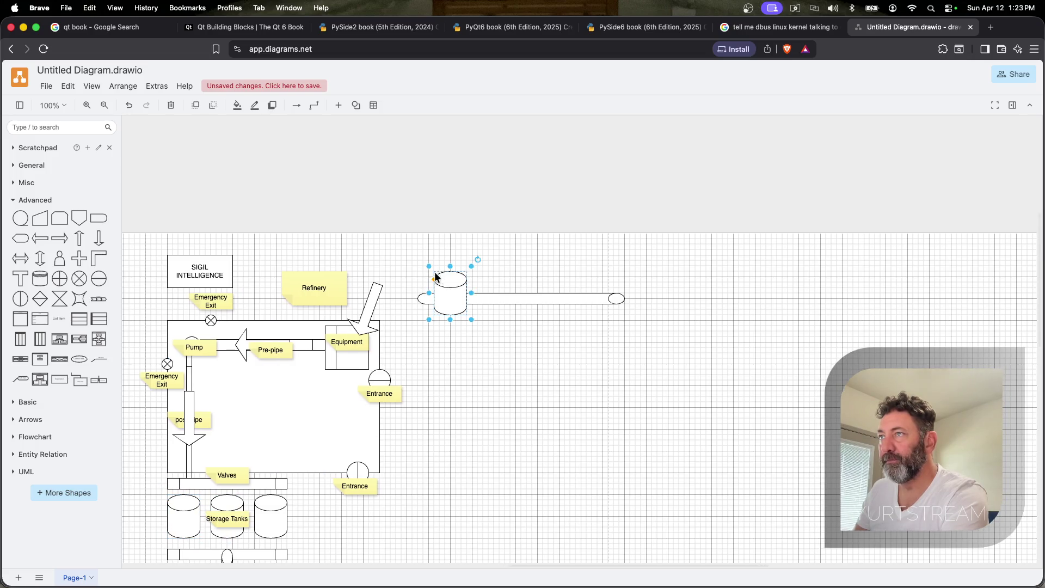
# Paste the tank at the pipe's end, label it Holding Tank and join the pipe to it
pyautogui.press('Return')
pyautogui.moveTo(238, 517); pyautogui.dragTo(480, 307)
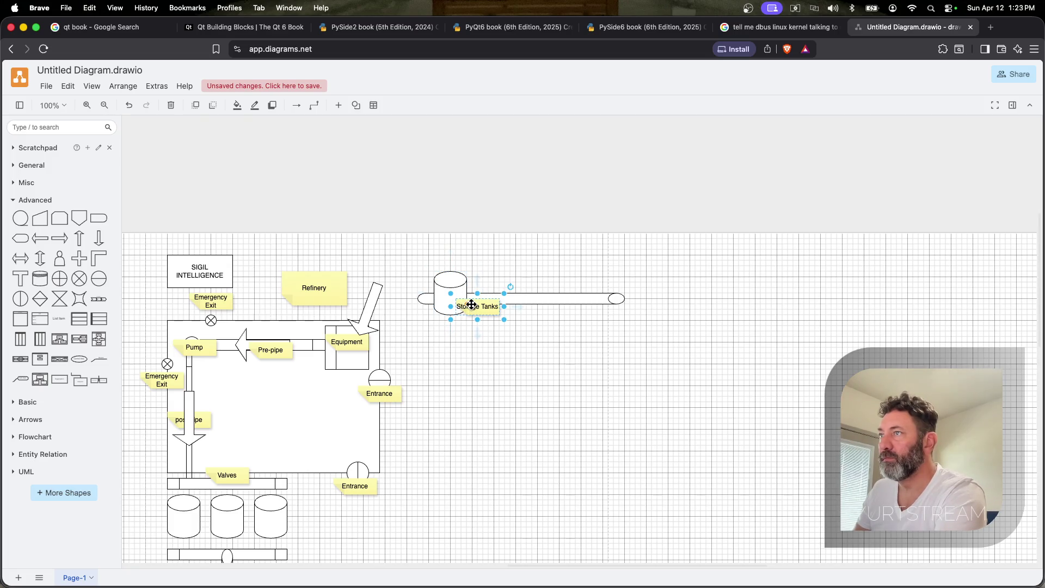
pyautogui.doubleClick(462, 306)
pyautogui.write('Holdin')
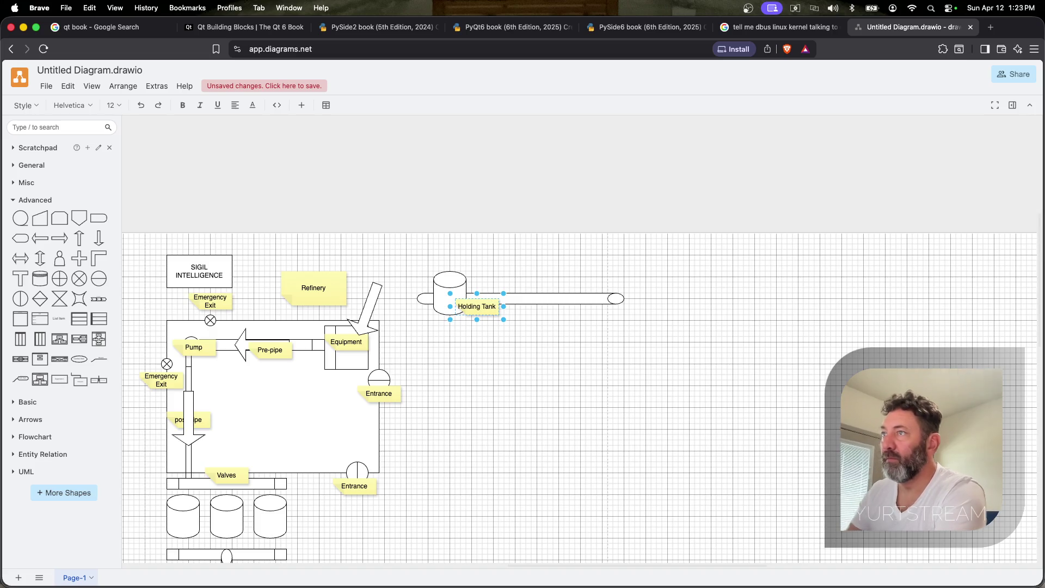
pyautogui.click(542, 299)
pyautogui.moveTo(577, 302); pyautogui.dragTo(581, 298)
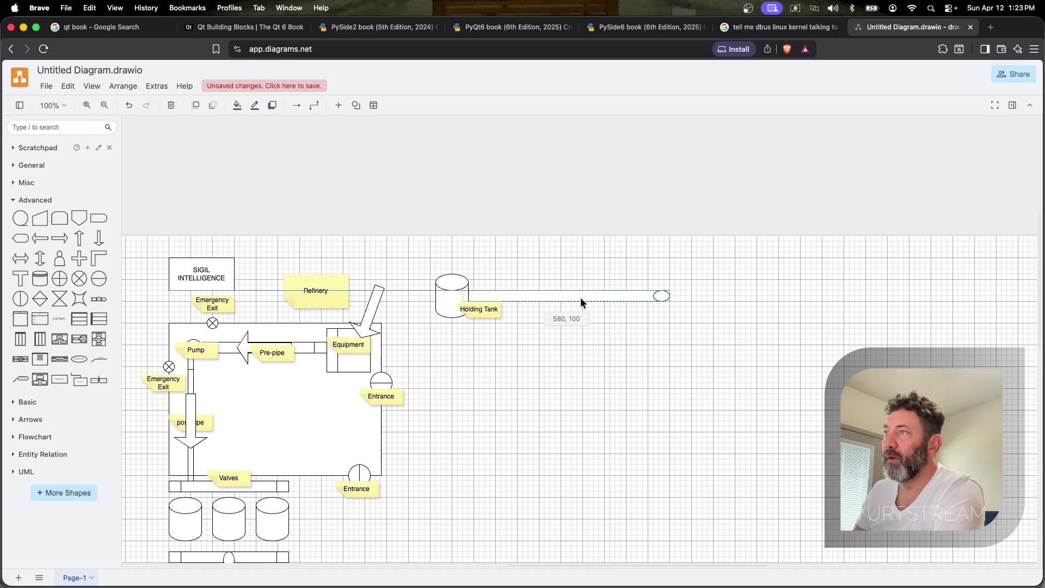
# Straighten the tilted arrow by Refinery into a vertical arrow into Equipment
pyautogui.click(378, 280)
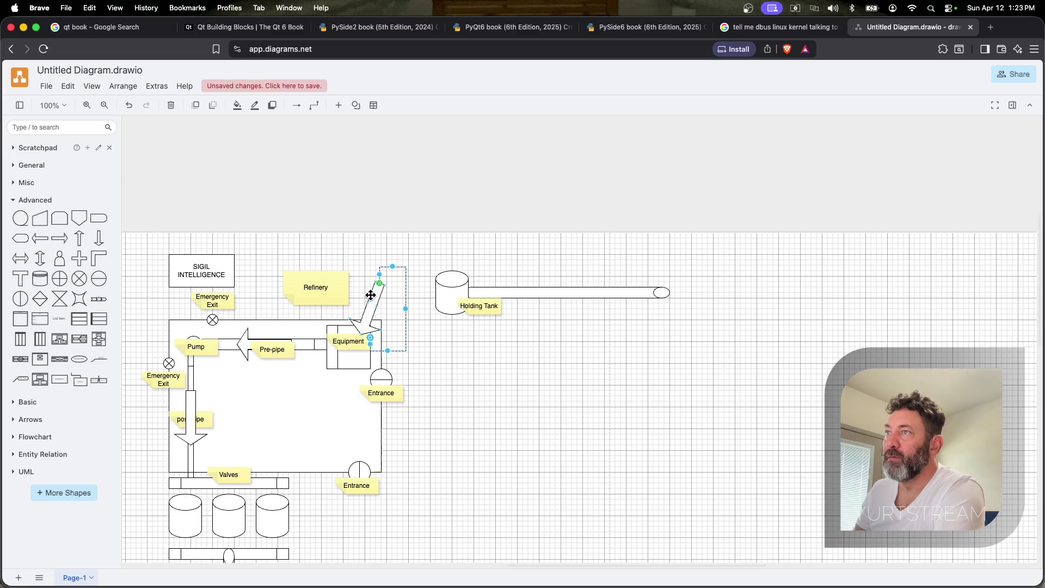
pyautogui.click(370, 293)
pyautogui.moveTo(356, 263)
pyautogui.mouseDown()
pyautogui.moveTo(313, 282)
pyautogui.moveTo(295, 268)
pyautogui.mouseUp()
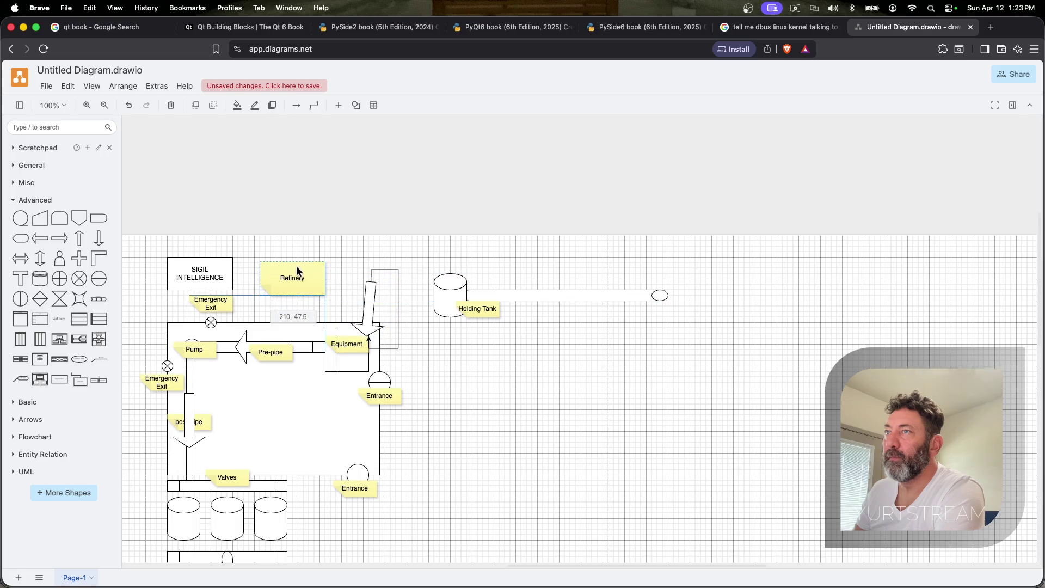
pyautogui.click(363, 291)
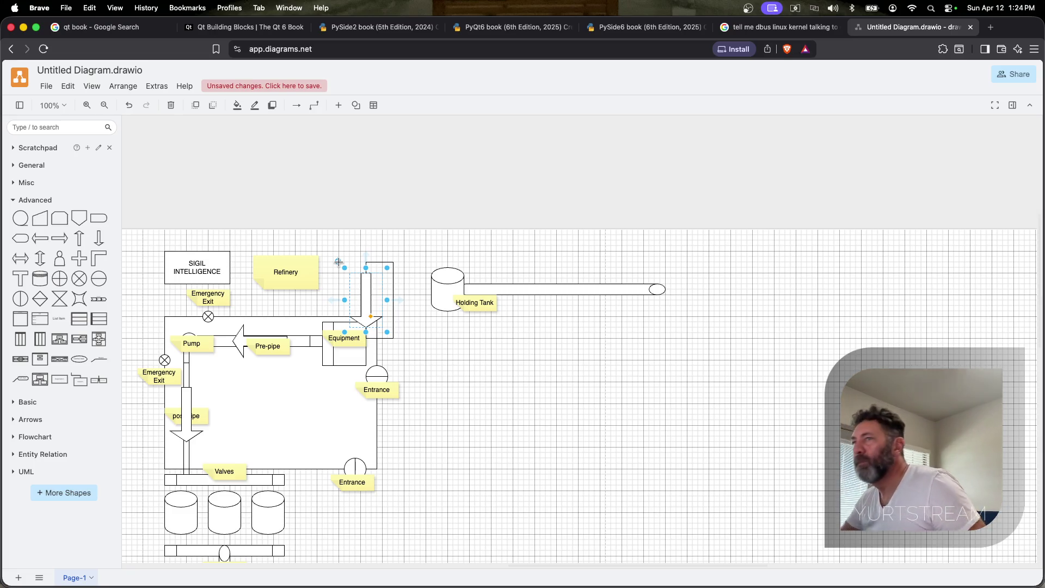
# Mount the cylinder atop the vertical pipe and send both cylinder and pipe to the back
pyautogui.moveTo(367, 282); pyautogui.dragTo(363, 286)
pyautogui.moveTo(452, 285); pyautogui.dragTo(361, 262)
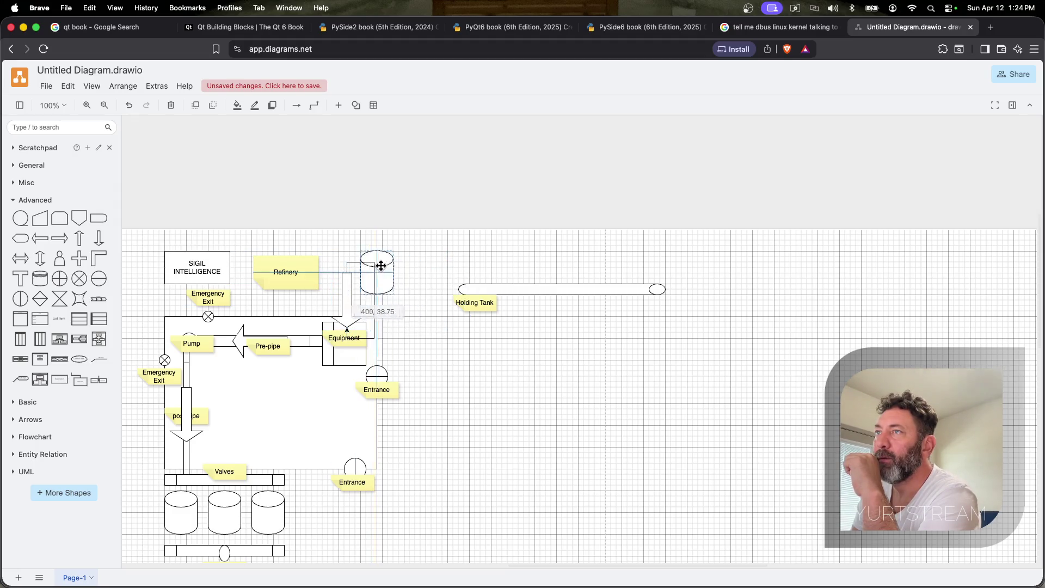
pyautogui.click(340, 279)
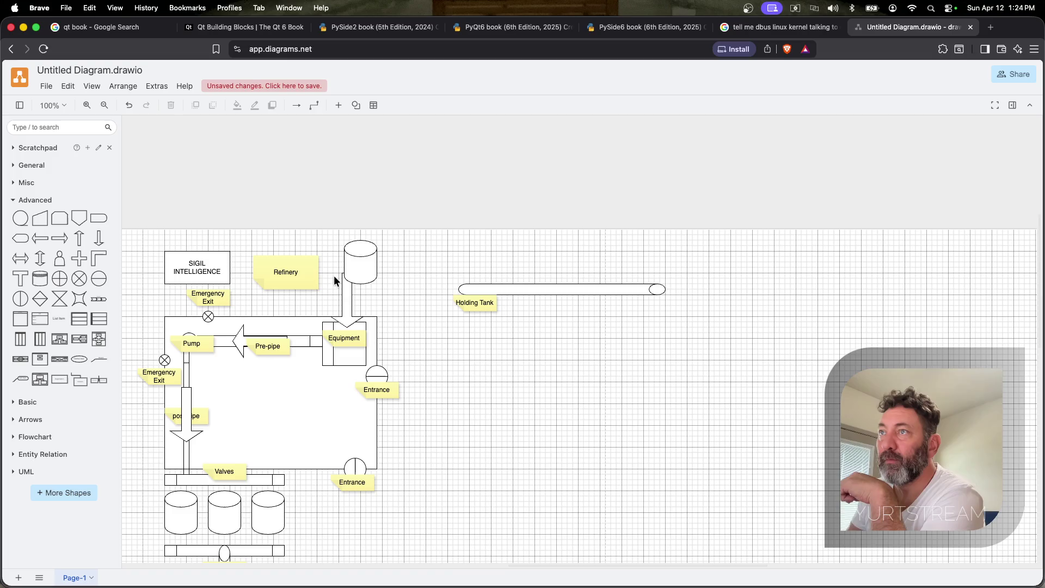
pyautogui.moveTo(359, 263); pyautogui.dragTo(350, 268)
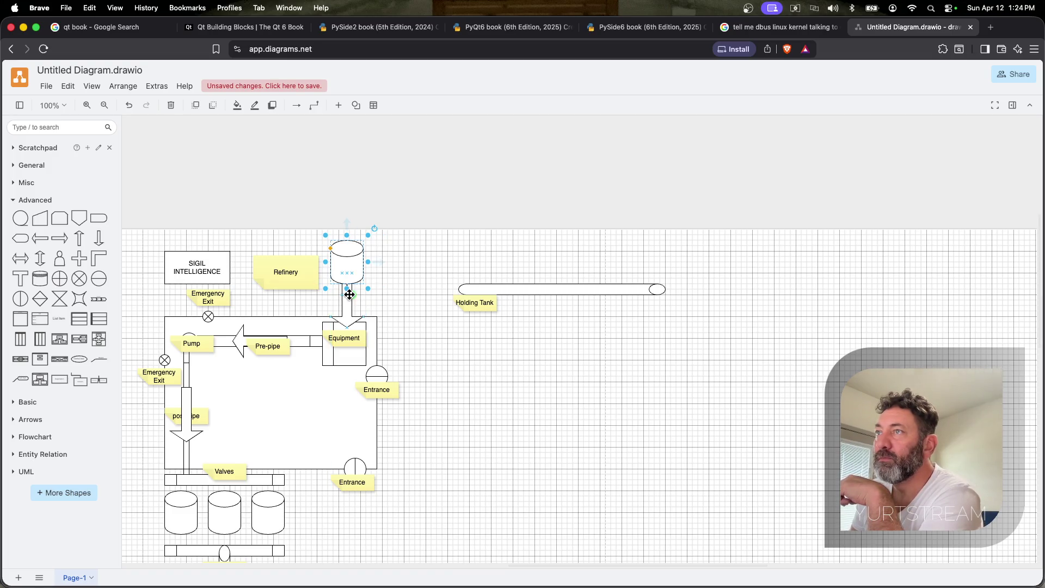
pyautogui.rightClick(348, 268)
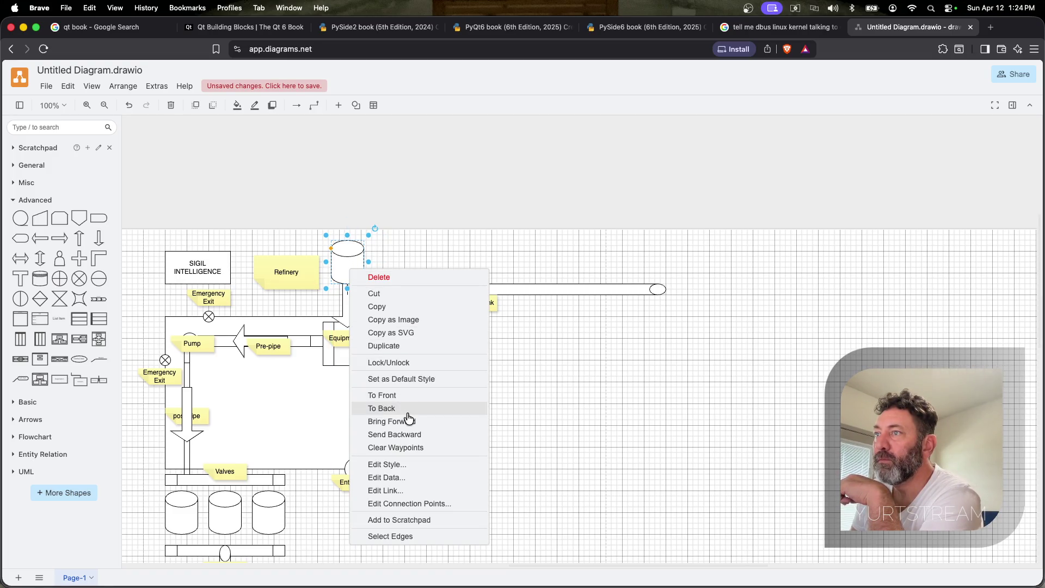
pyautogui.click(411, 433)
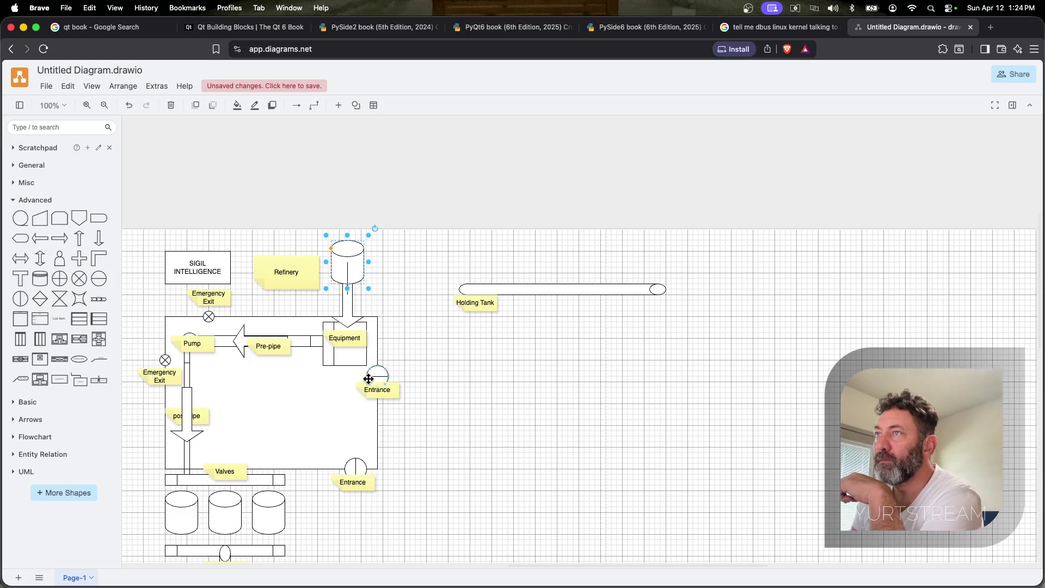
pyautogui.click(345, 313)
pyautogui.rightClick(346, 314)
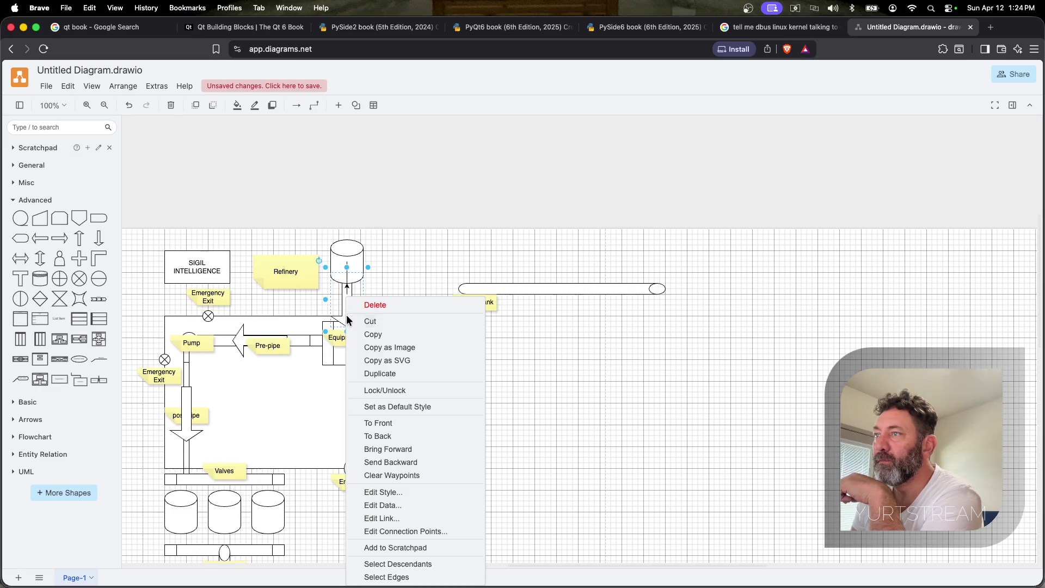
pyautogui.click(400, 431)
# Delete the long horizontal pipe and move the Holding Tank label onto the cylinder
pyautogui.moveTo(525, 288); pyautogui.dragTo(486, 258)
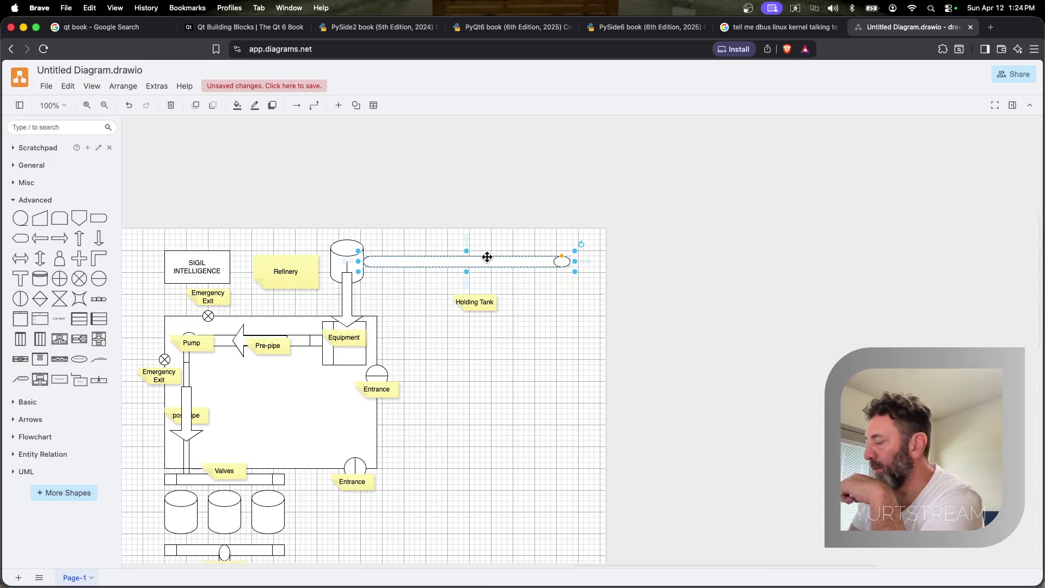
pyautogui.press('Delete')
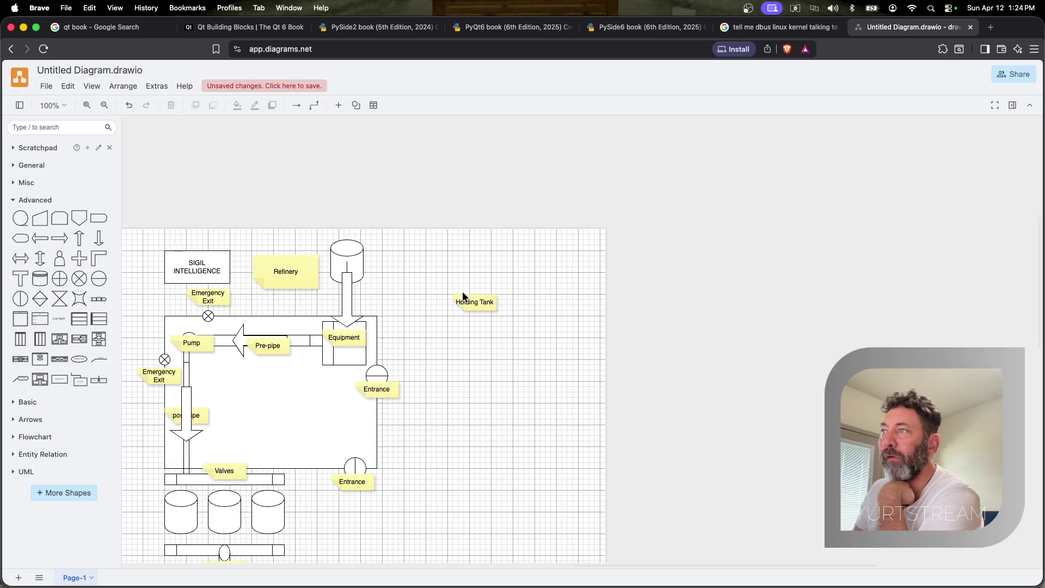
pyautogui.moveTo(463, 298); pyautogui.dragTo(366, 262)
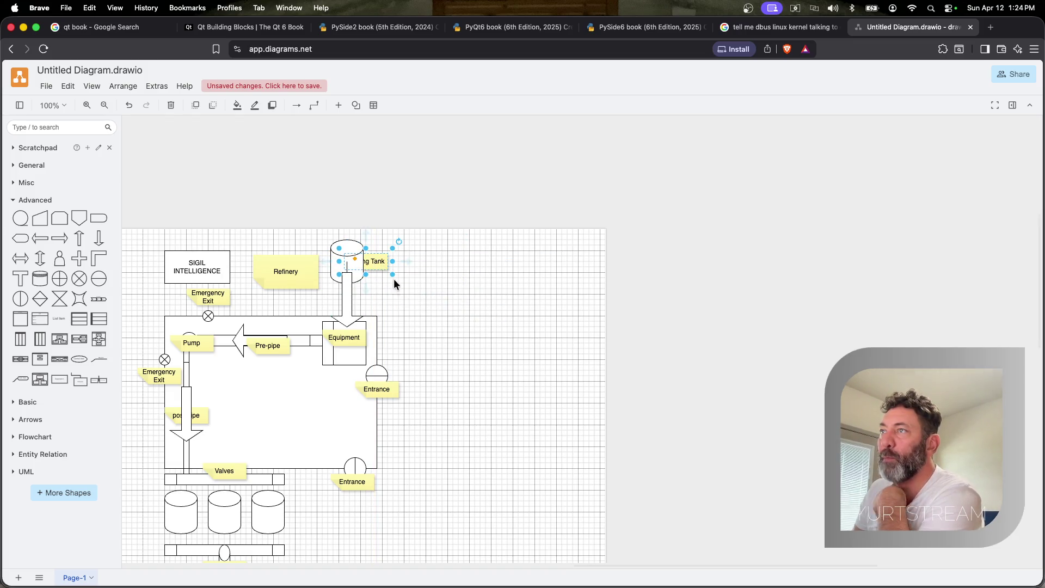
pyautogui.click(58, 219)
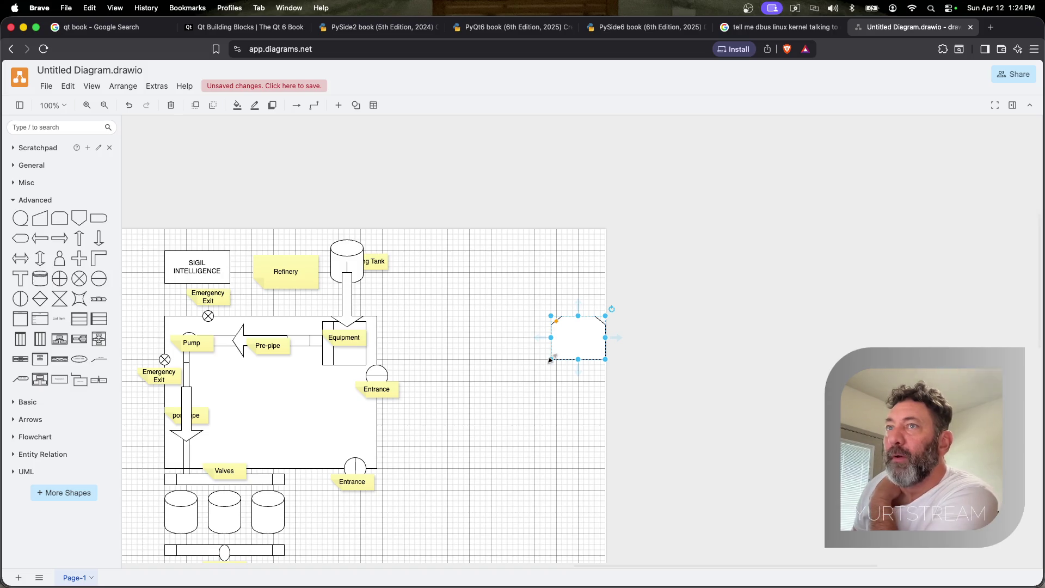
# Remove the unwanted Loop Limit shape and expand the General shape library
pyautogui.moveTo(563, 351); pyautogui.dragTo(502, 306)
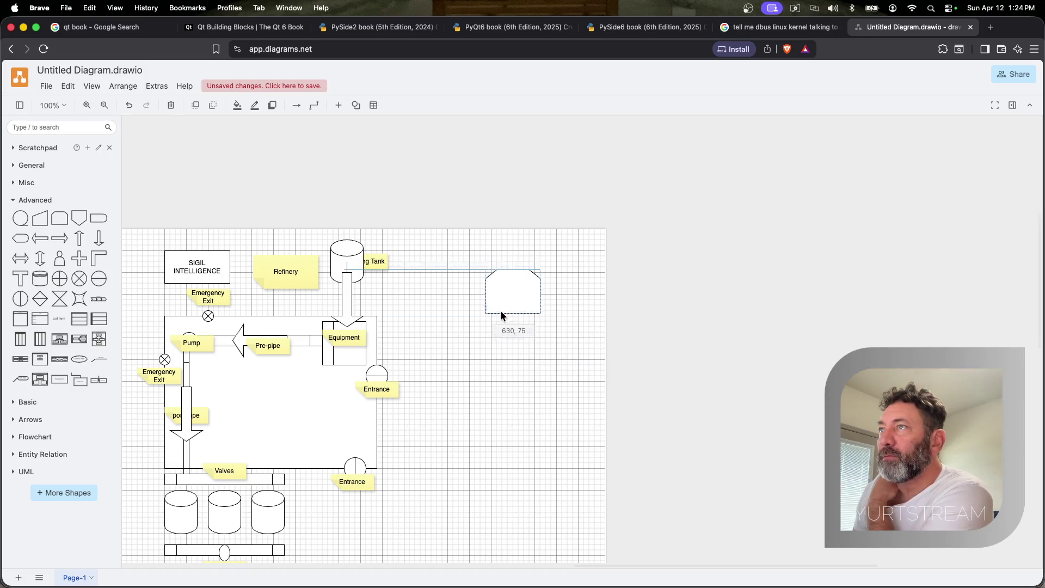
pyautogui.press('Delete')
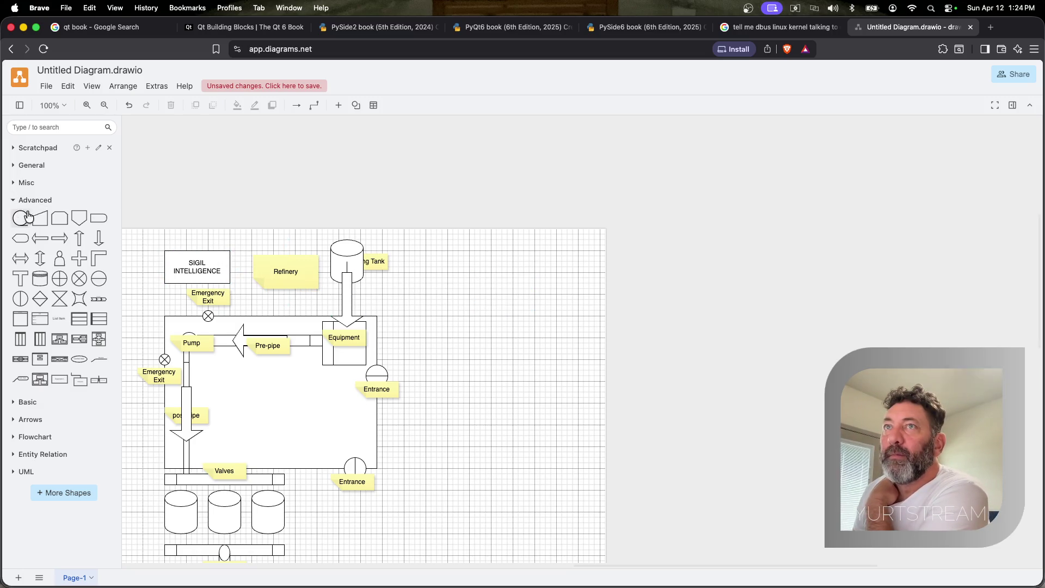
pyautogui.click(32, 164)
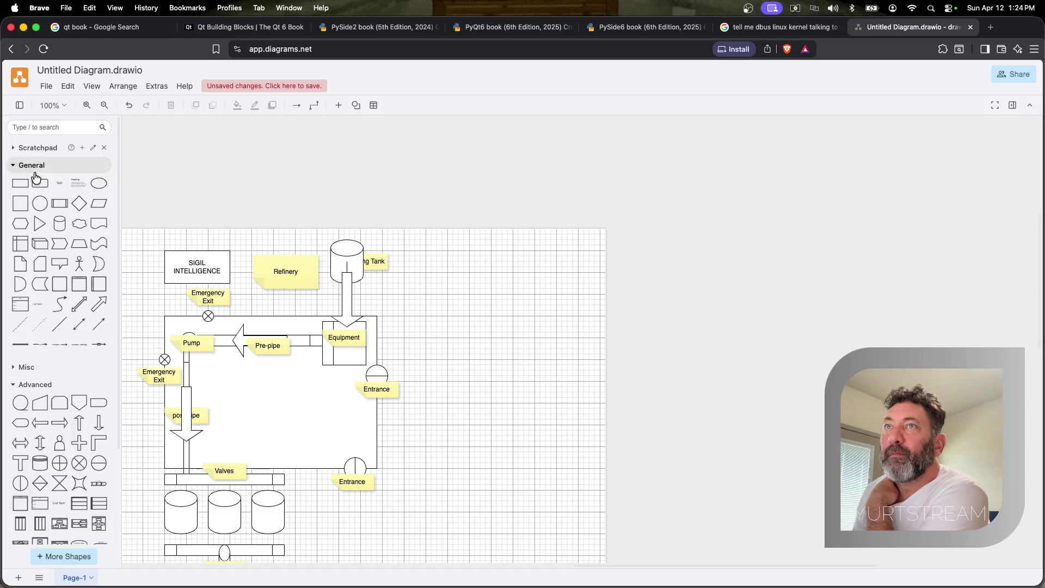
# Add a 3D cube and place it beside the refinery layout
pyautogui.click(39, 242)
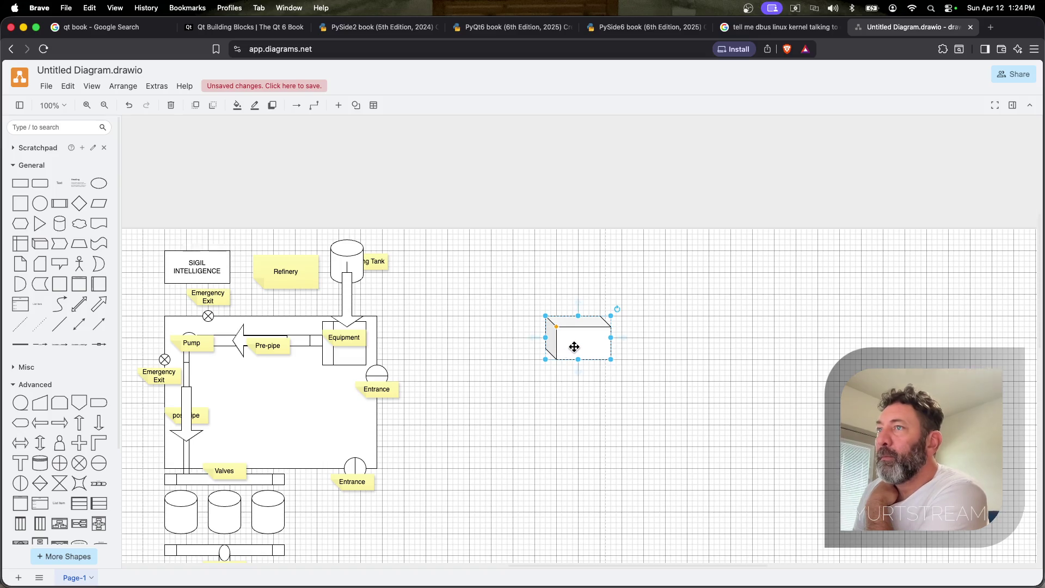
pyautogui.moveTo(575, 347); pyautogui.dragTo(491, 404)
pyautogui.click(177, 324)
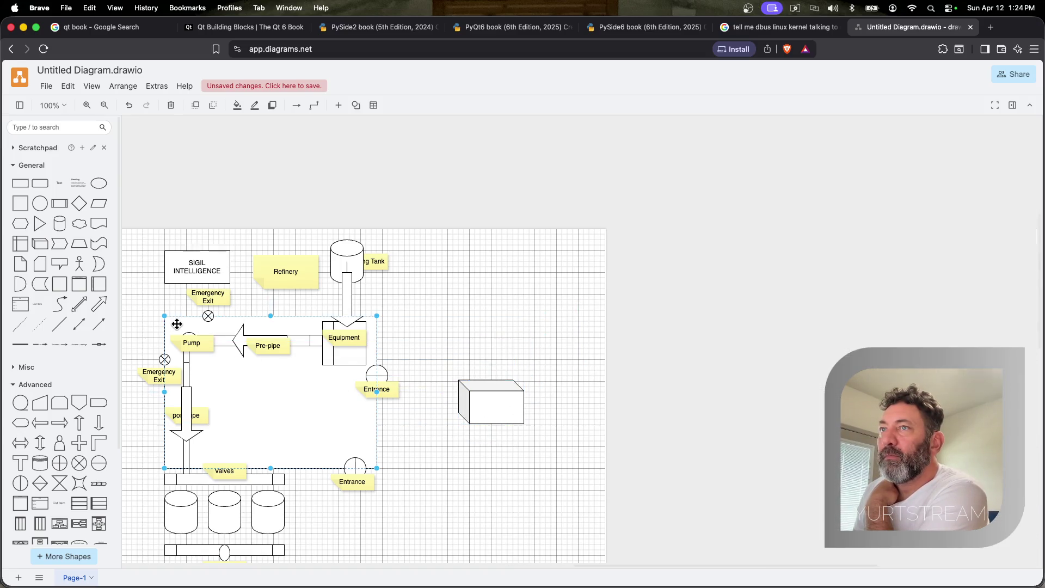
# Stretch the perimeter rectangle outward so it encloses the whole diagram
pyautogui.moveTo(165, 317); pyautogui.dragTo(137, 235)
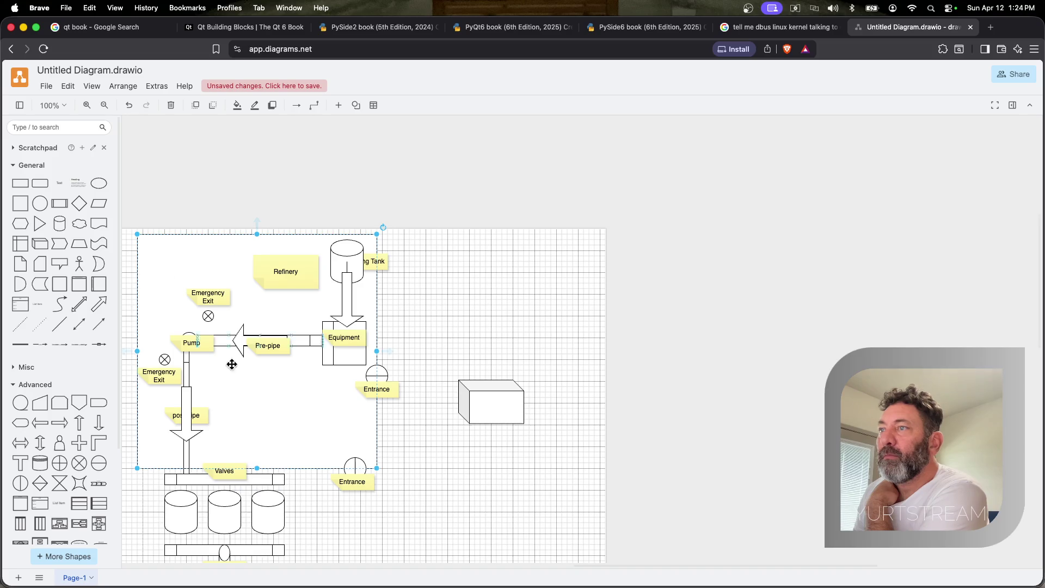
pyautogui.moveTo(375, 468); pyautogui.dragTo(540, 555)
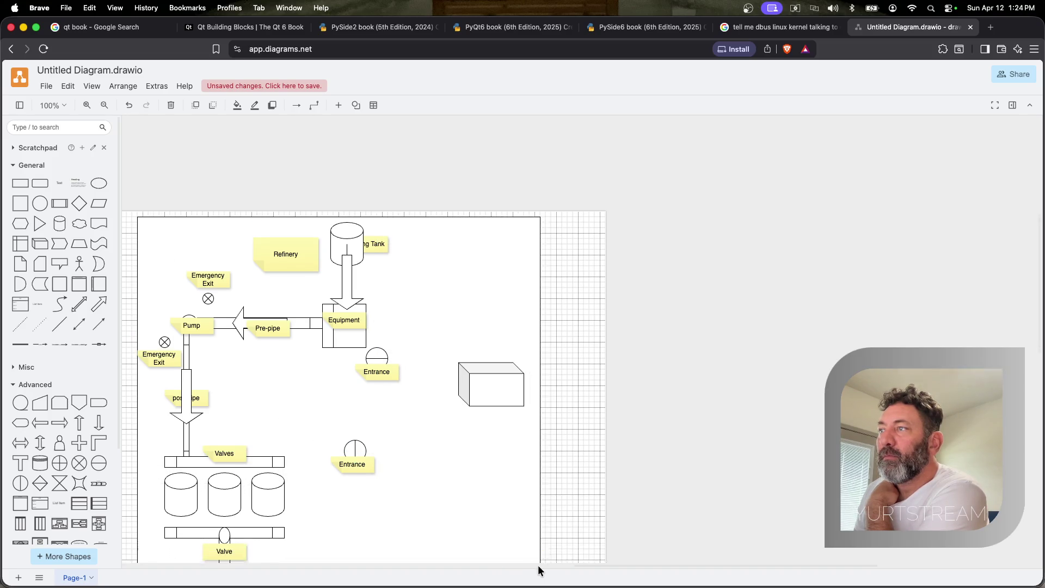
# Move the 3D cube over the refinery building and enlarge it to cover it
pyautogui.moveTo(491, 402)
pyautogui.mouseDown()
pyautogui.moveTo(434, 363)
pyautogui.moveTo(239, 356)
pyautogui.moveTo(157, 272)
pyautogui.mouseUp()
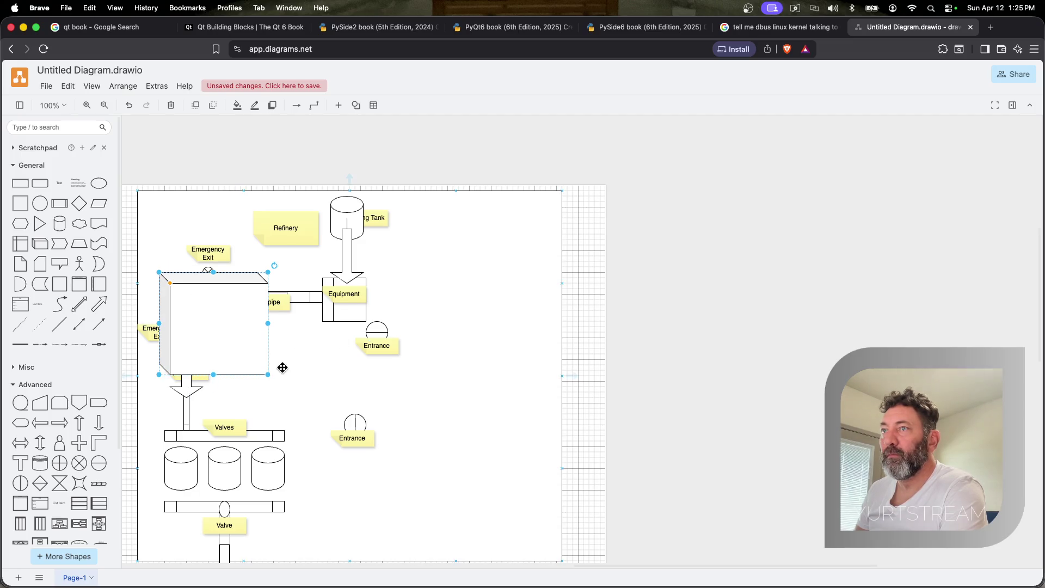
pyautogui.moveTo(269, 374); pyautogui.dragTo(377, 425)
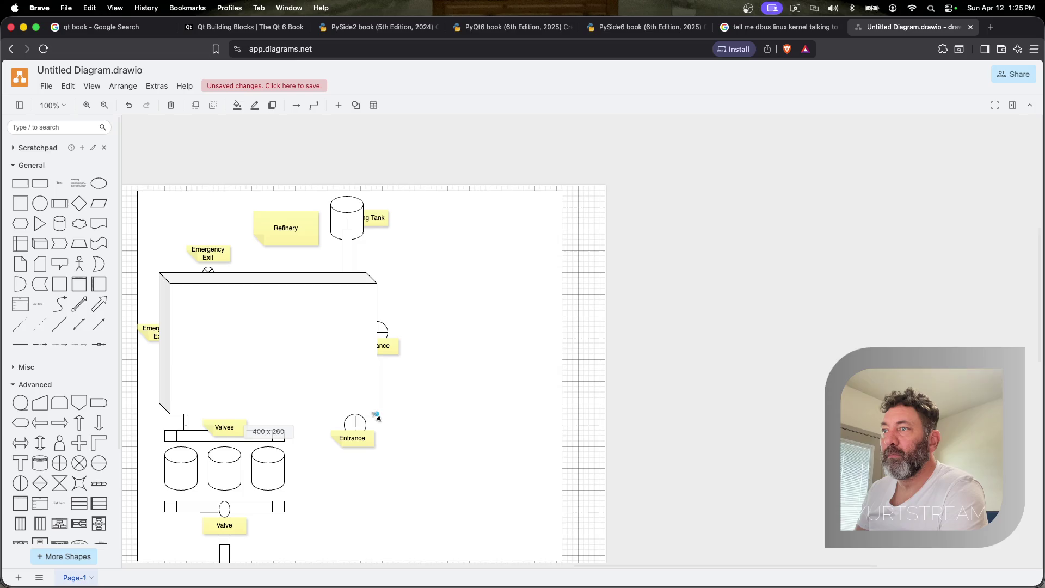
pyautogui.moveTo(378, 426); pyautogui.dragTo(378, 426)
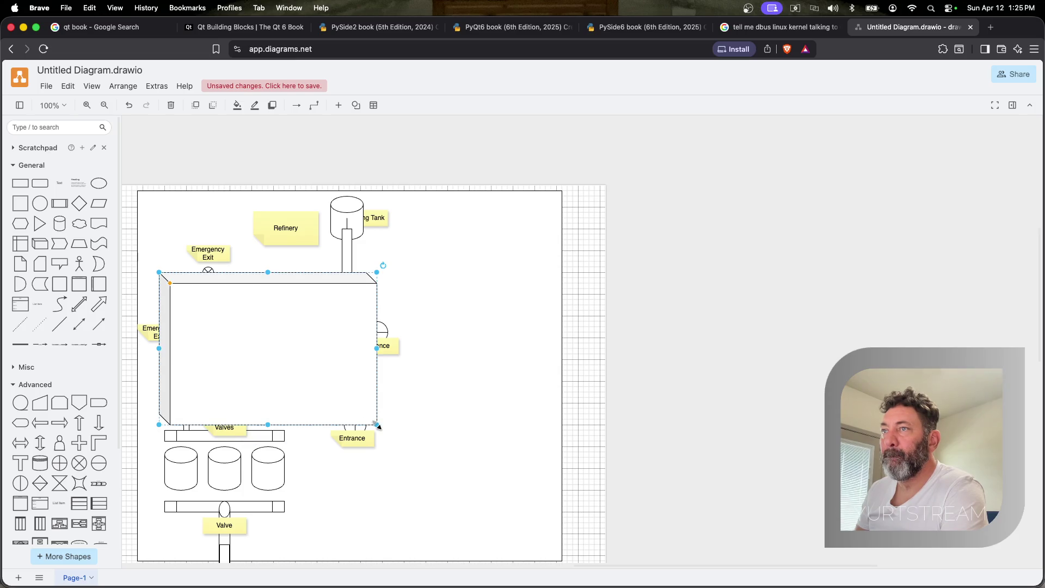
# Send the 3D cube to the back so the refinery shapes show again
pyautogui.rightClick(360, 398)
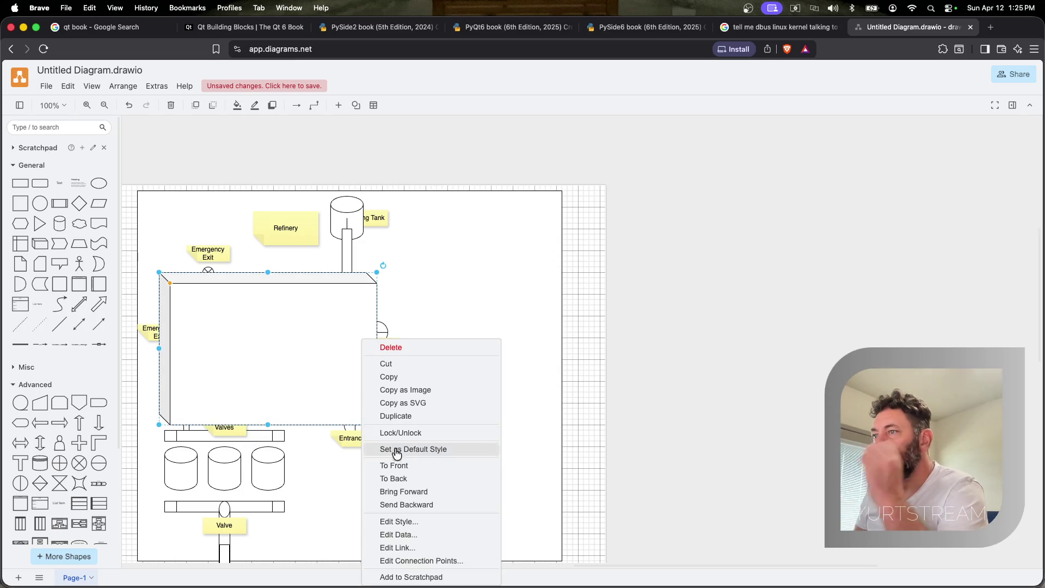
pyautogui.click(416, 487)
# Send the large perimeter rectangle to the back, restoring the SIGIL INTELLIGENCE box
pyautogui.click(488, 381)
pyautogui.rightClick(490, 384)
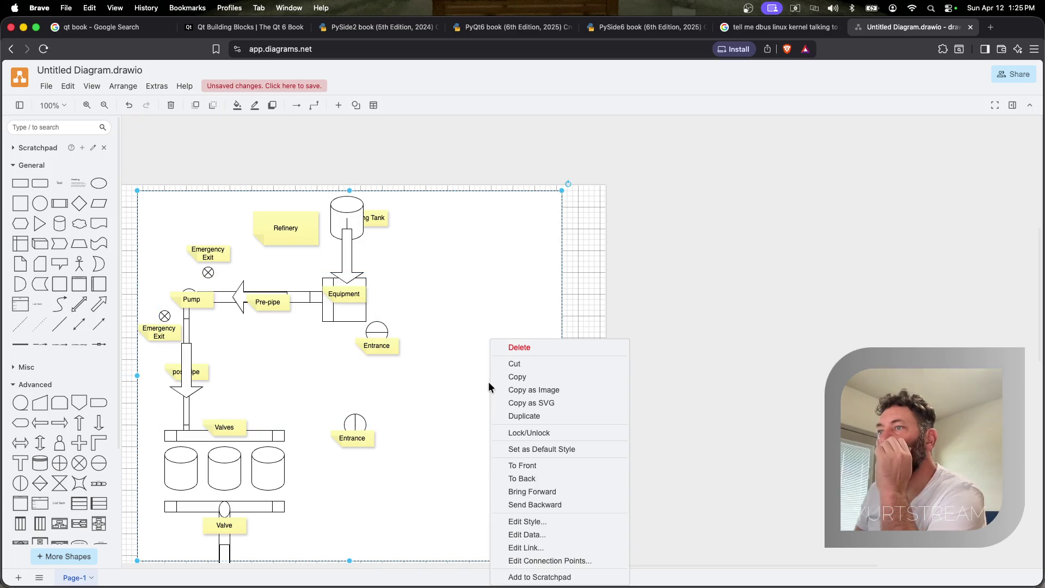
pyautogui.click(547, 480)
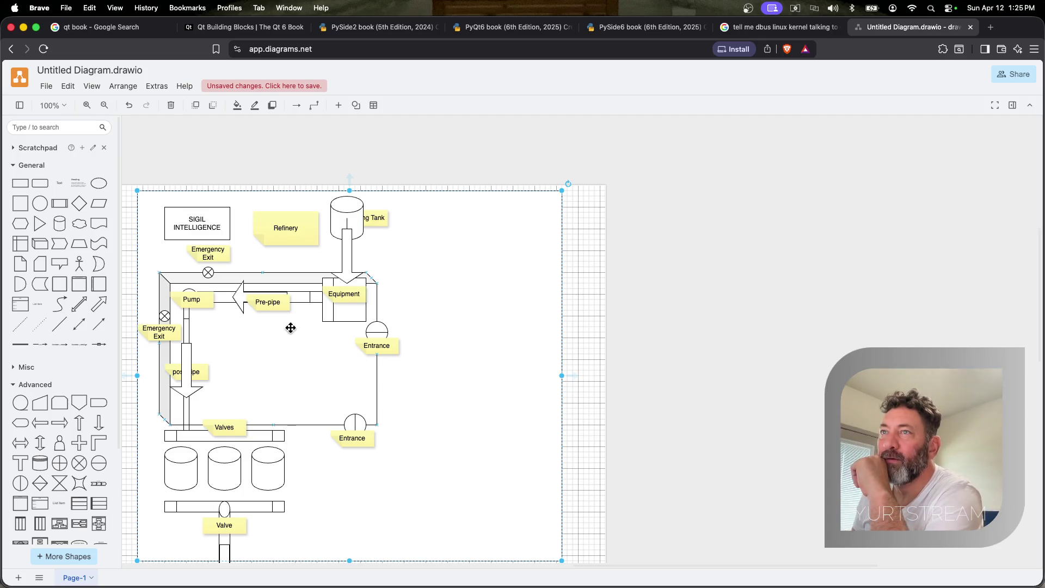
pyautogui.click(208, 274)
# Enlarge the cube frame slightly up and to the left
pyautogui.moveTo(158, 272); pyautogui.dragTo(151, 261)
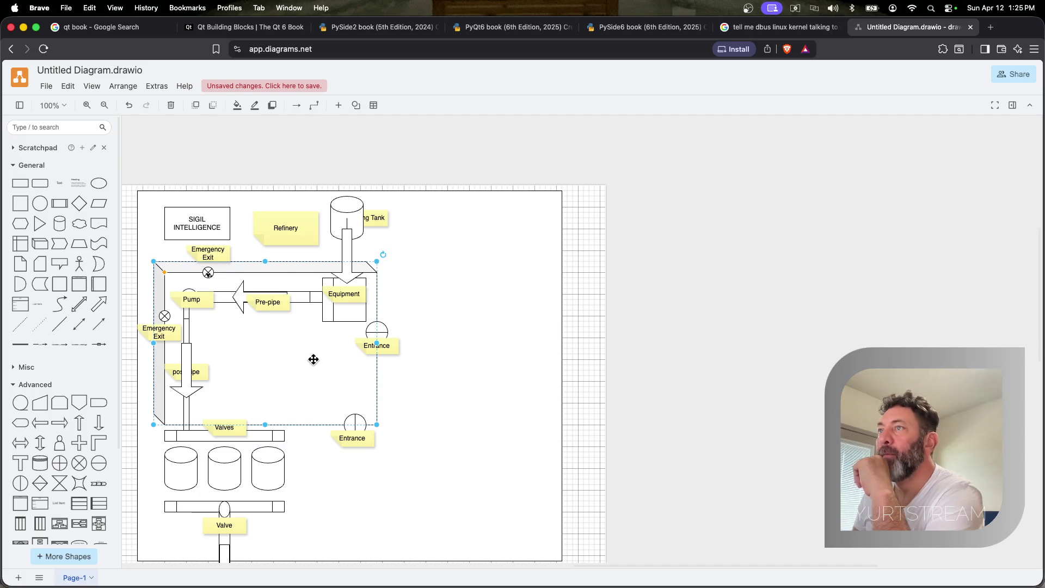
pyautogui.click(494, 417)
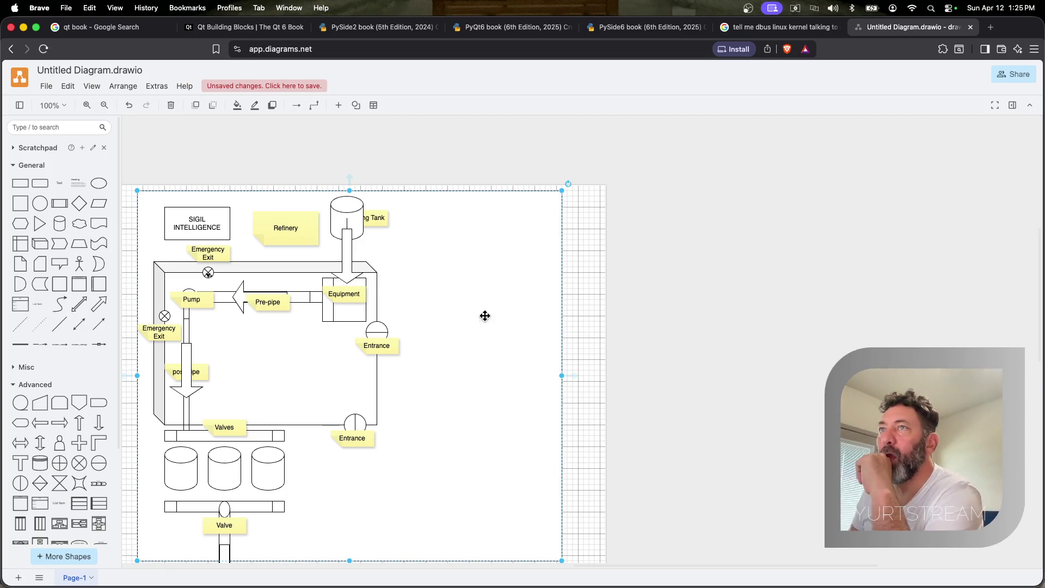
# Move the SIGIL INTELLIGENCE box up above the perimeter rectangle
pyautogui.moveTo(178, 222); pyautogui.dragTo(168, 149)
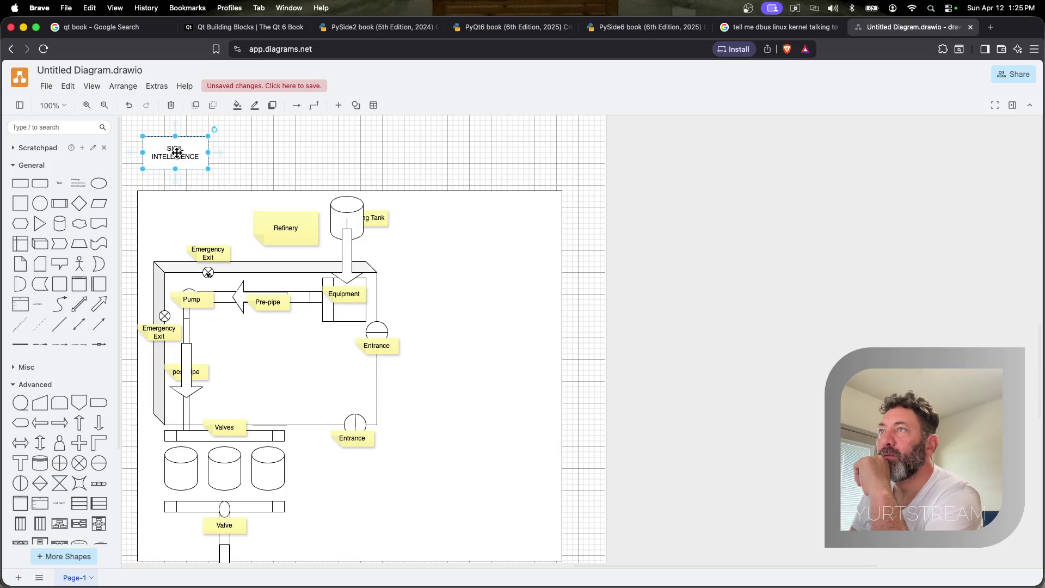
pyautogui.click(347, 225)
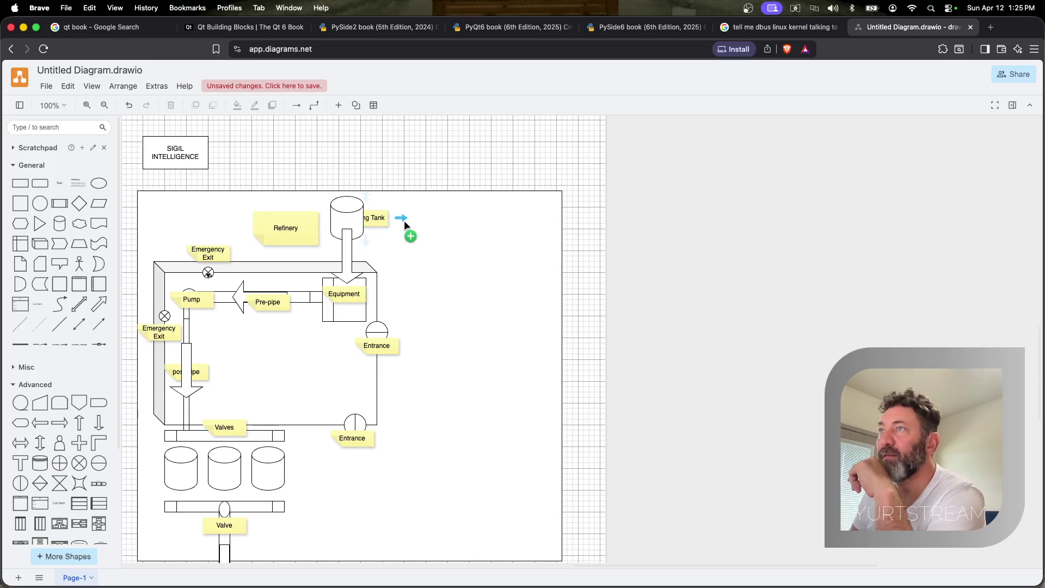
pyautogui.click(379, 219)
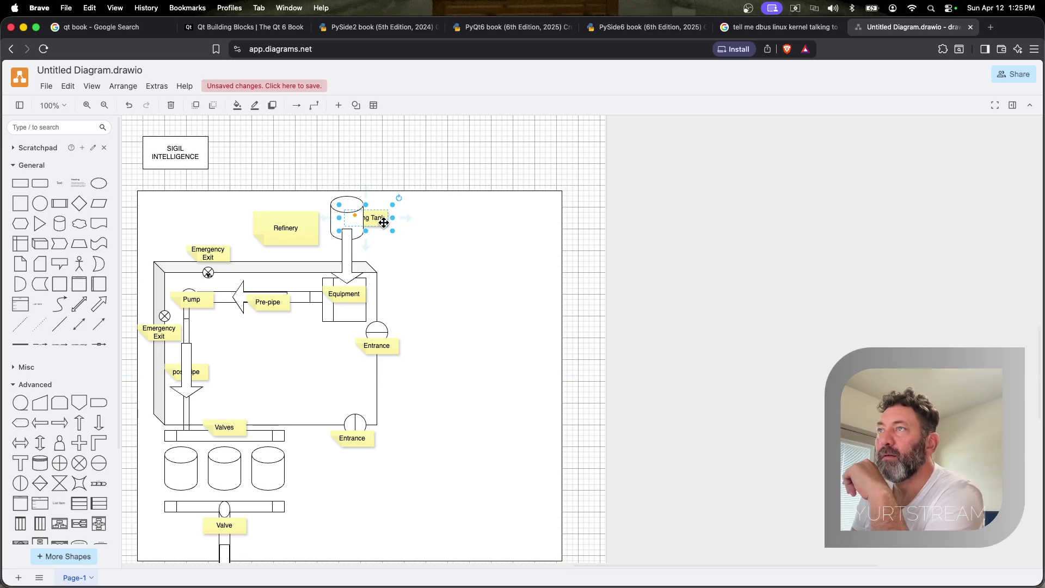
# Bring the Holding Tank label forward, copy it onto the lower tanks as Storage Tanks and nudge it left
pyautogui.rightClick(383, 221)
pyautogui.click(429, 378)
pyautogui.click(456, 343)
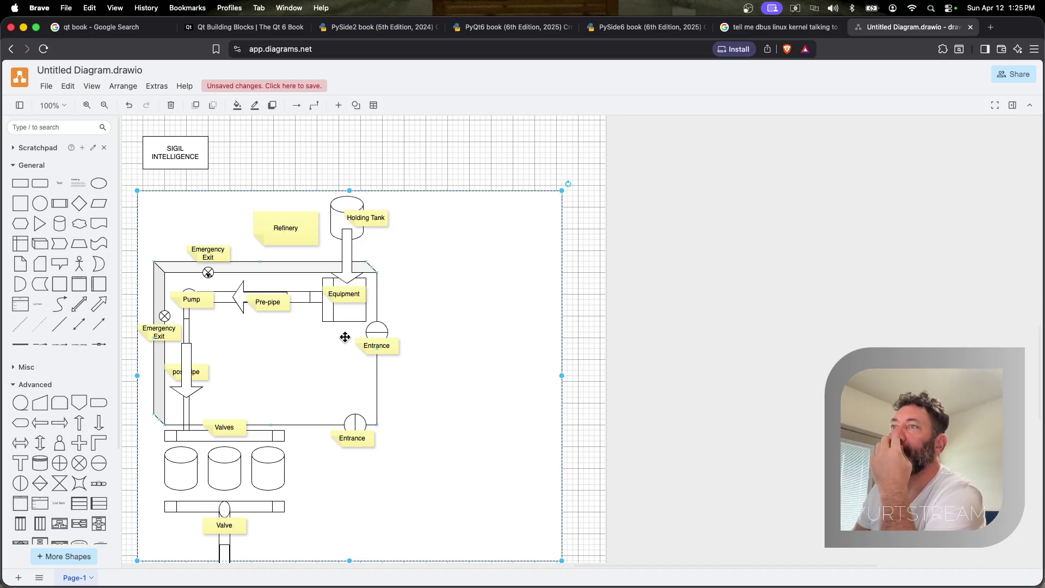
pyautogui.click(375, 222)
pyautogui.press('super+v')
pyautogui.doubleClick(259, 475)
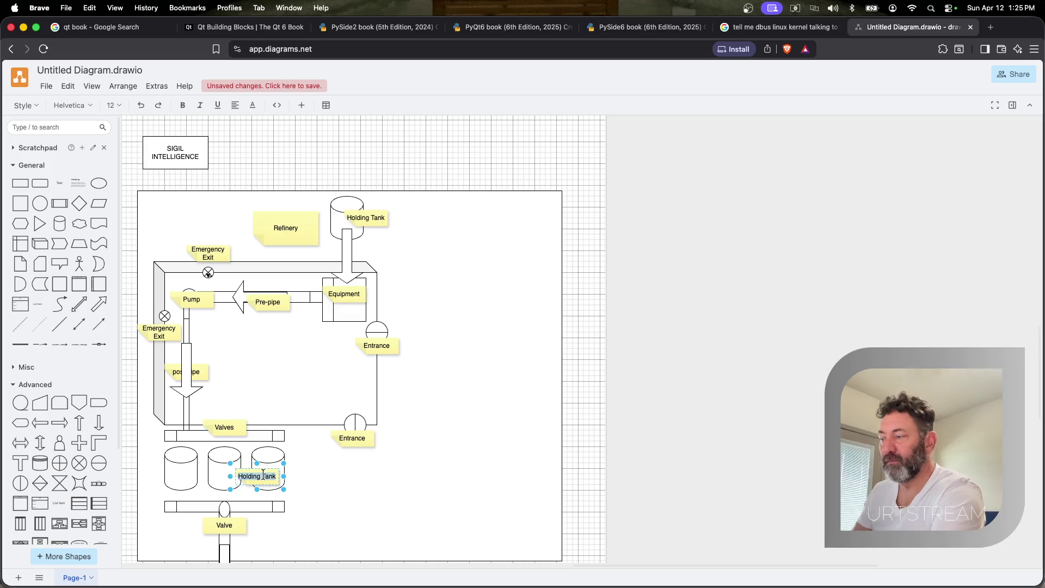
pyautogui.write('Storage Tanks')
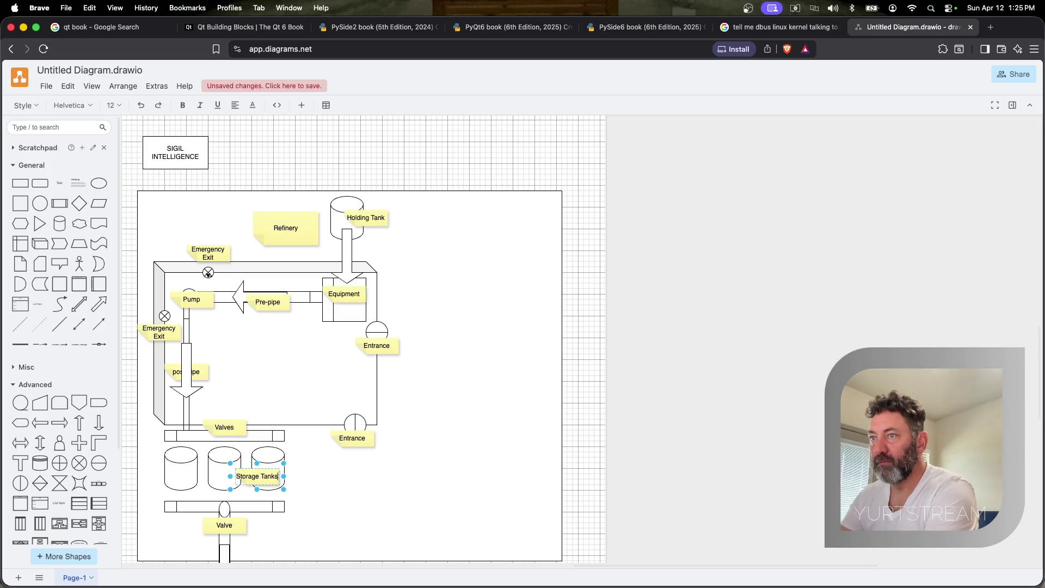
pyautogui.scroll(-5, 251, 378)
pyautogui.scroll(1, 249, 377)
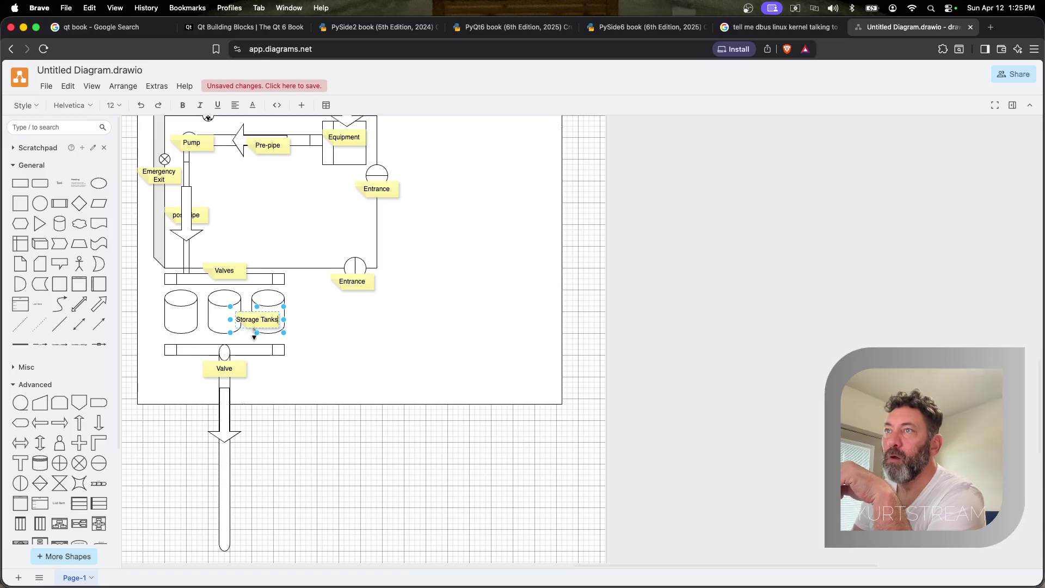
pyautogui.moveTo(254, 316); pyautogui.dragTo(225, 310)
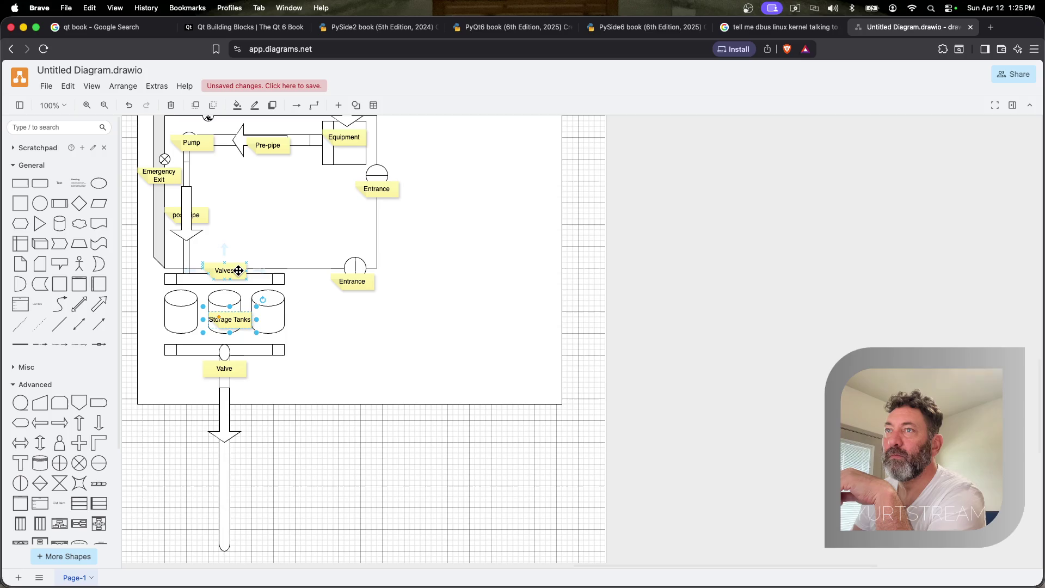
pyautogui.click(305, 270)
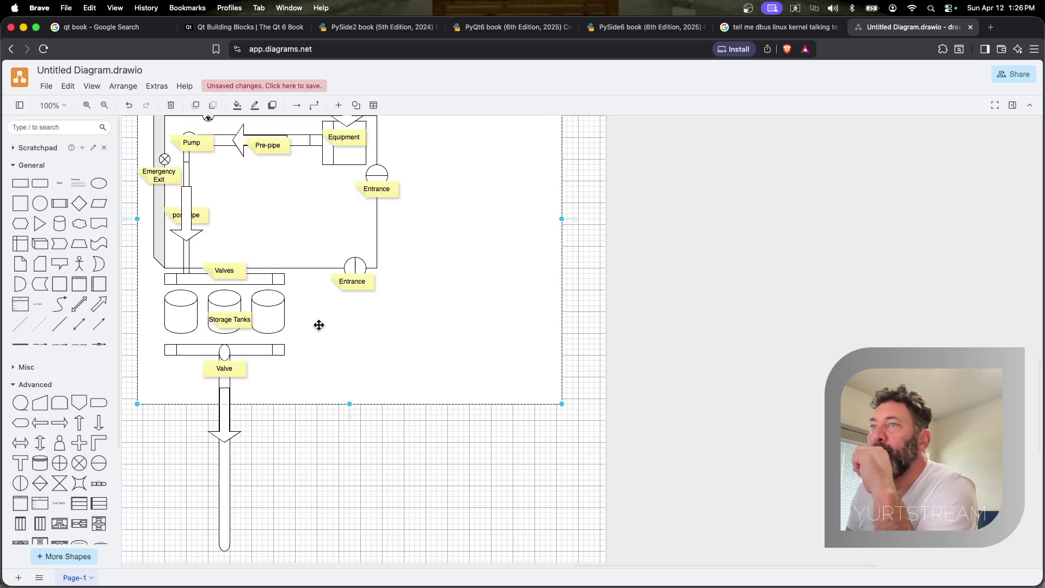
# Duplicate the Valve label onto the outflow pipe below the arrow and rename it Pipeline
pyautogui.click(226, 474)
pyautogui.click(236, 373)
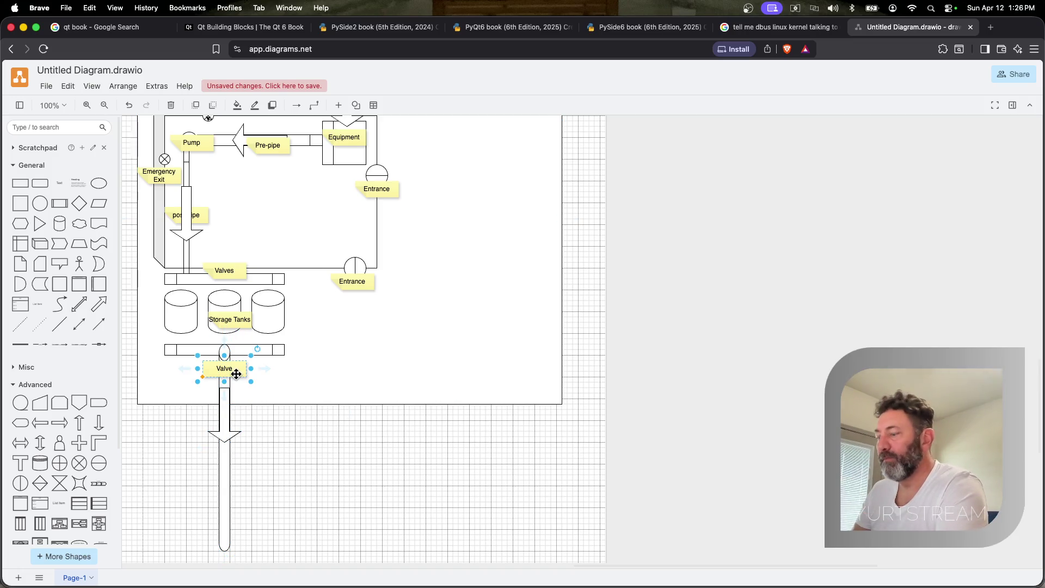
pyautogui.press('super+d')
pyautogui.moveTo(246, 431); pyautogui.dragTo(220, 479)
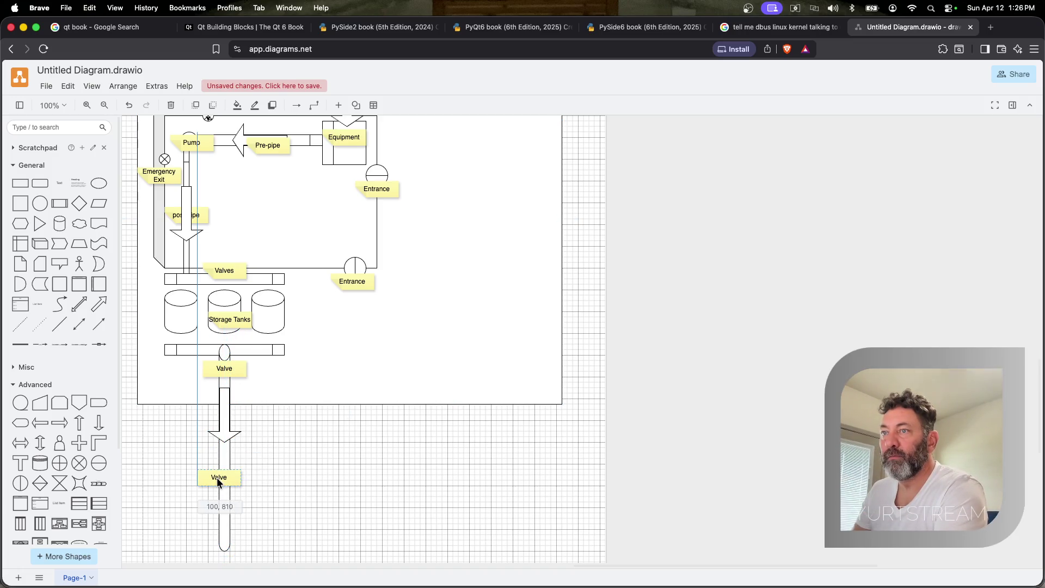
pyautogui.doubleClick(222, 478)
pyautogui.write('Pop')
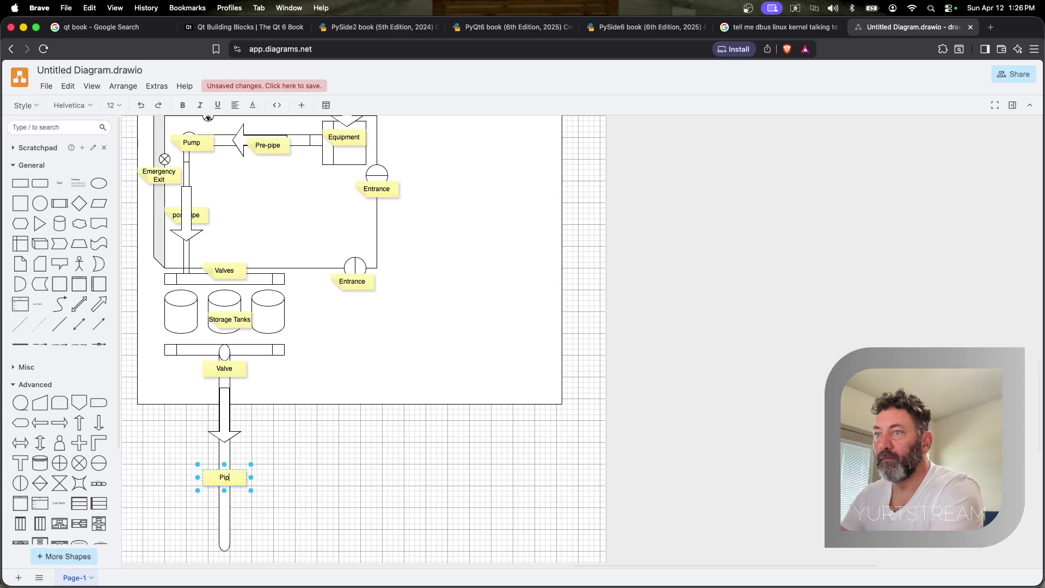
pyautogui.click(360, 420)
pyautogui.click(375, 403)
pyautogui.scroll(5, 376, 403)
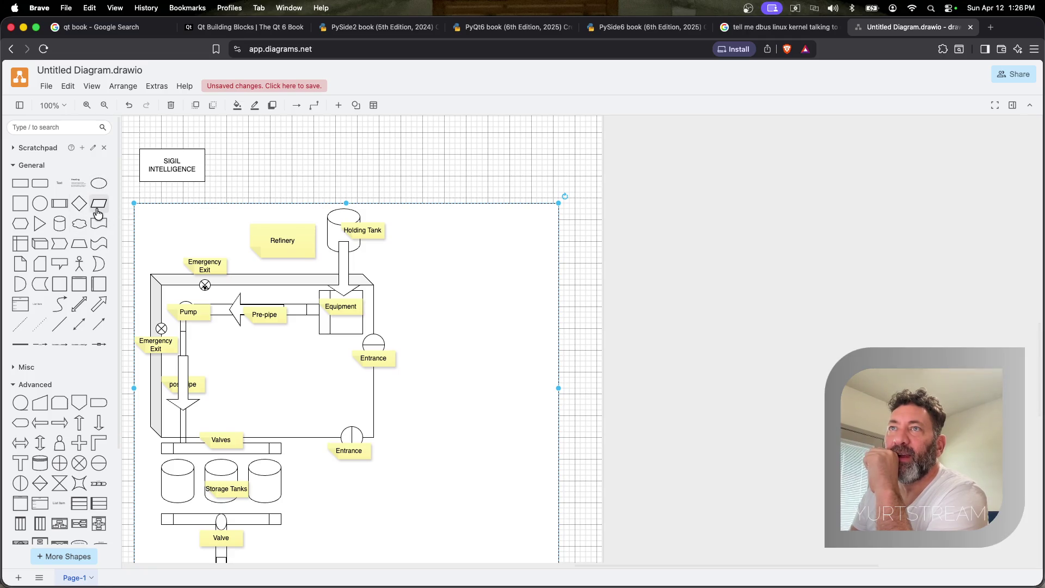
# Add a diamond and a gate shape, placing the gate at the perimeter's top right
pyautogui.click(80, 204)
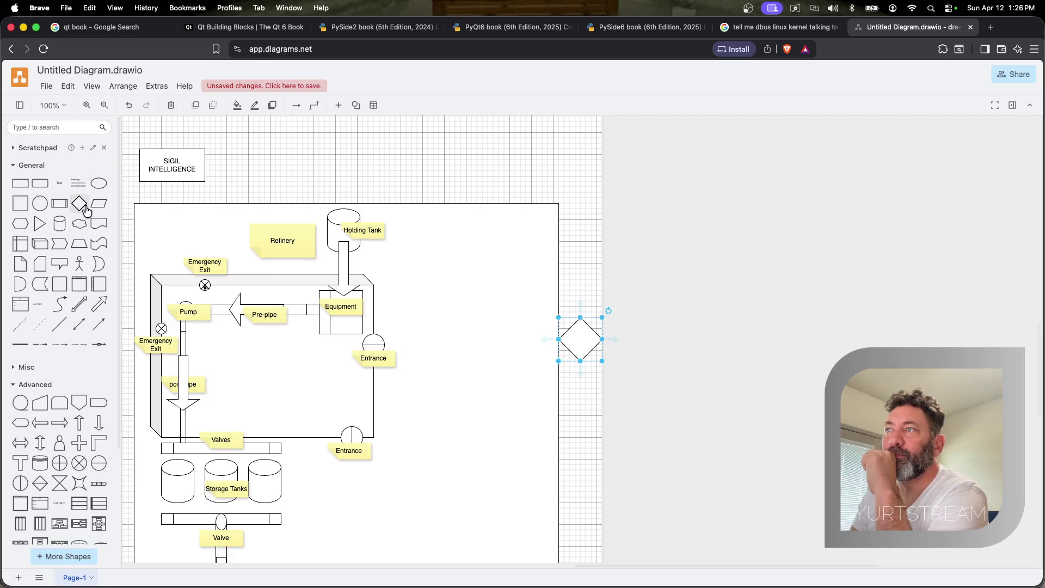
pyautogui.moveTo(576, 343); pyautogui.dragTo(561, 338)
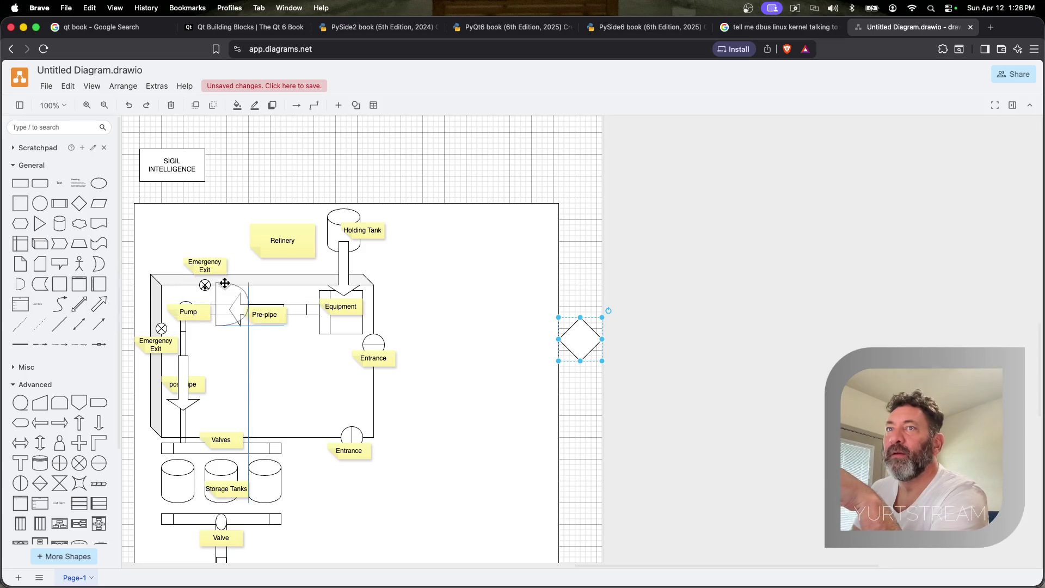
pyautogui.hscroll(-5, 245, 302)
pyautogui.moveTo(27, 283); pyautogui.dragTo(656, 227)
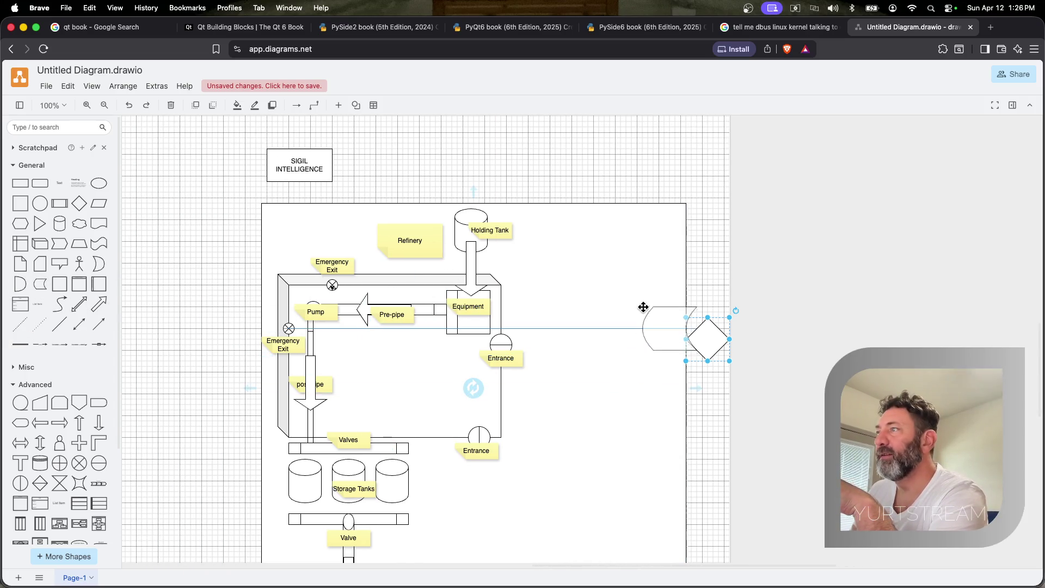
pyautogui.moveTo(655, 227); pyautogui.dragTo(665, 229)
pyautogui.click(713, 341)
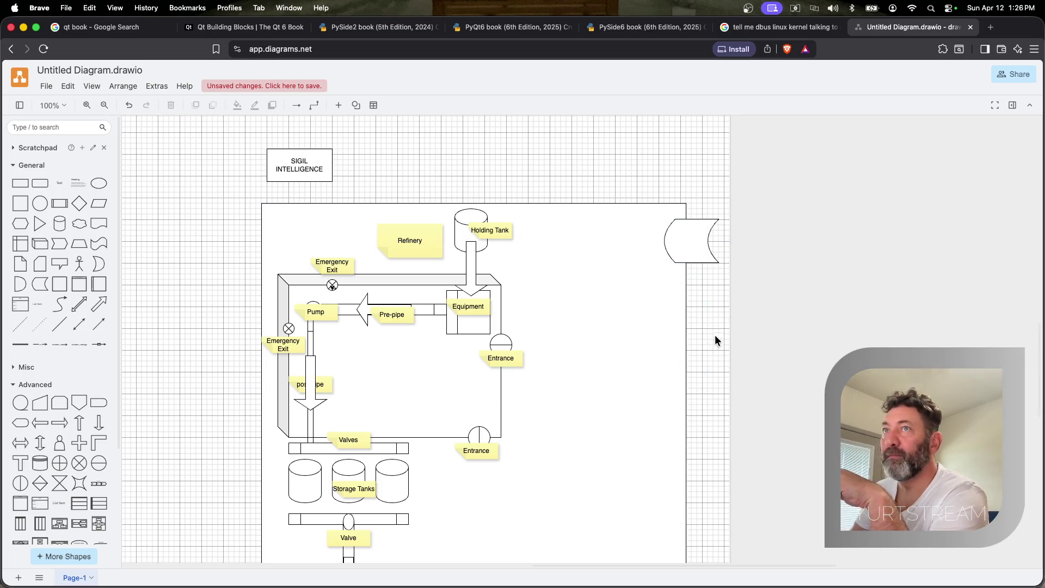
# Copy the Holding Tank label onto the gate, rename it Truck Gate, and drag a copy below
pyautogui.click(504, 229)
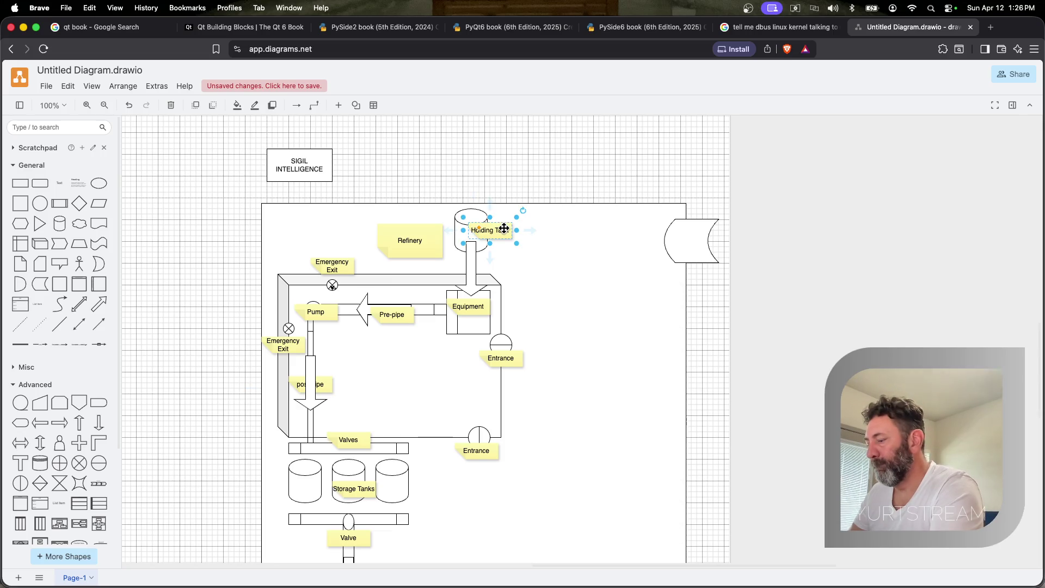
pyautogui.moveTo(504, 229); pyautogui.dragTo(677, 238)
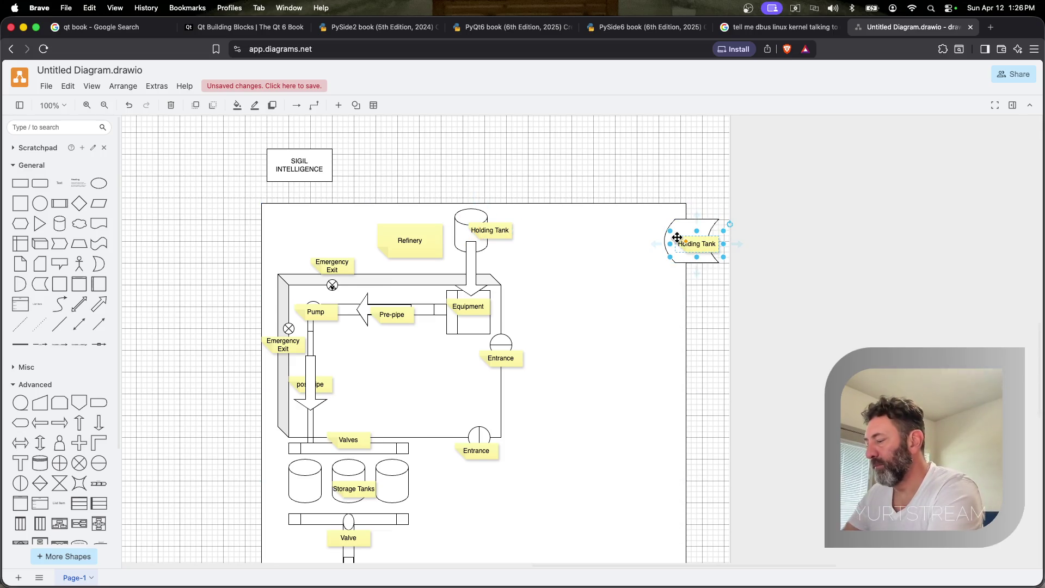
pyautogui.doubleClick(705, 244)
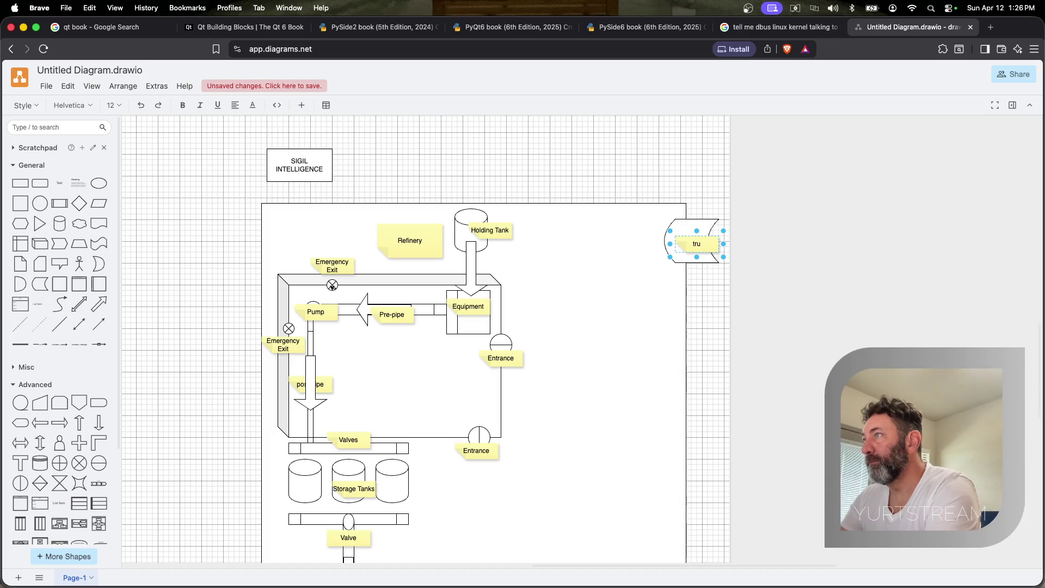
pyautogui.write('Truck')
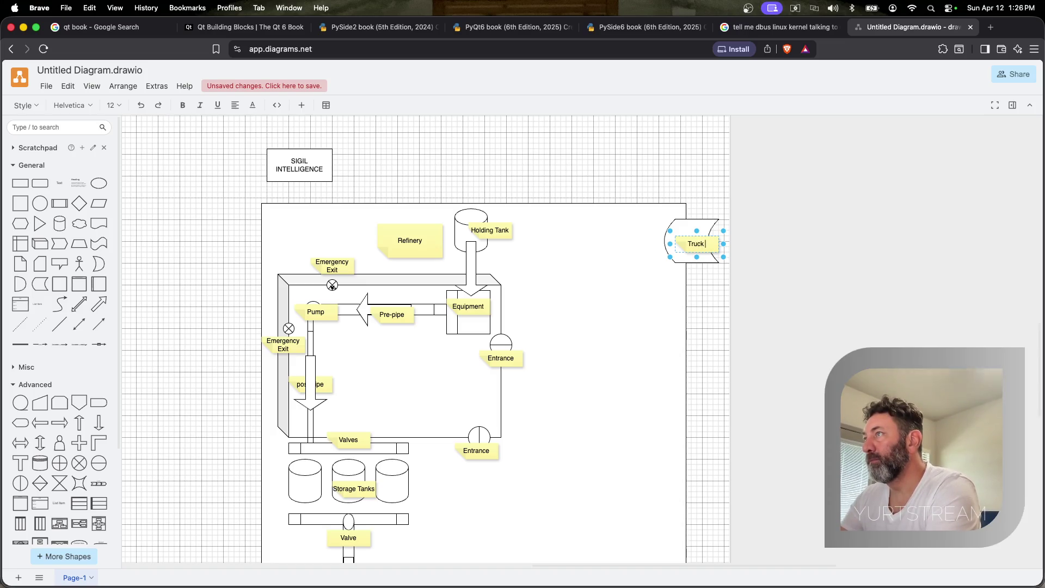
pyautogui.write(' Gate')
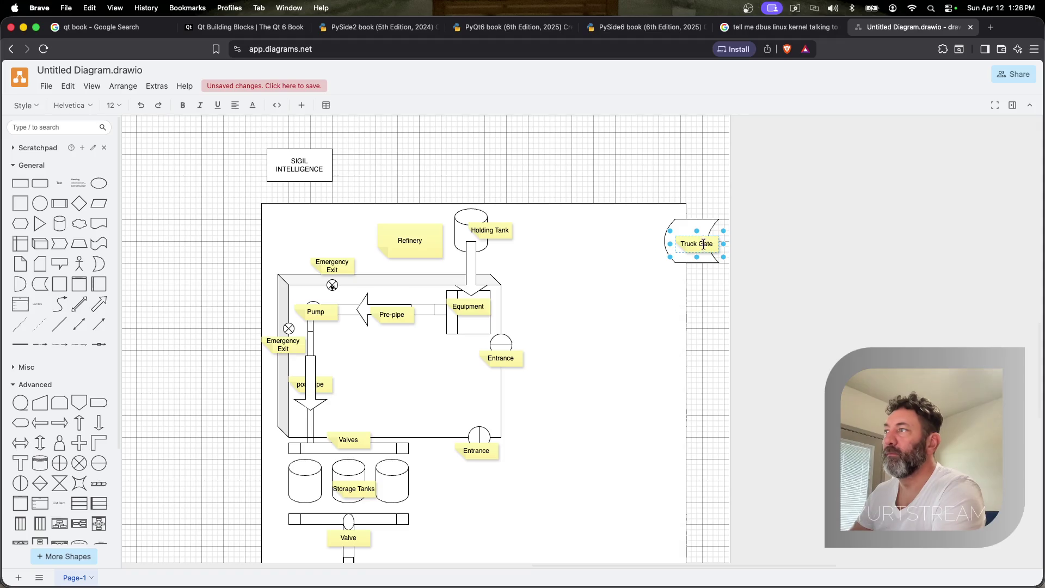
pyautogui.click(673, 384)
pyautogui.scroll(-3, 673, 385)
pyautogui.hscroll(2, 672, 303)
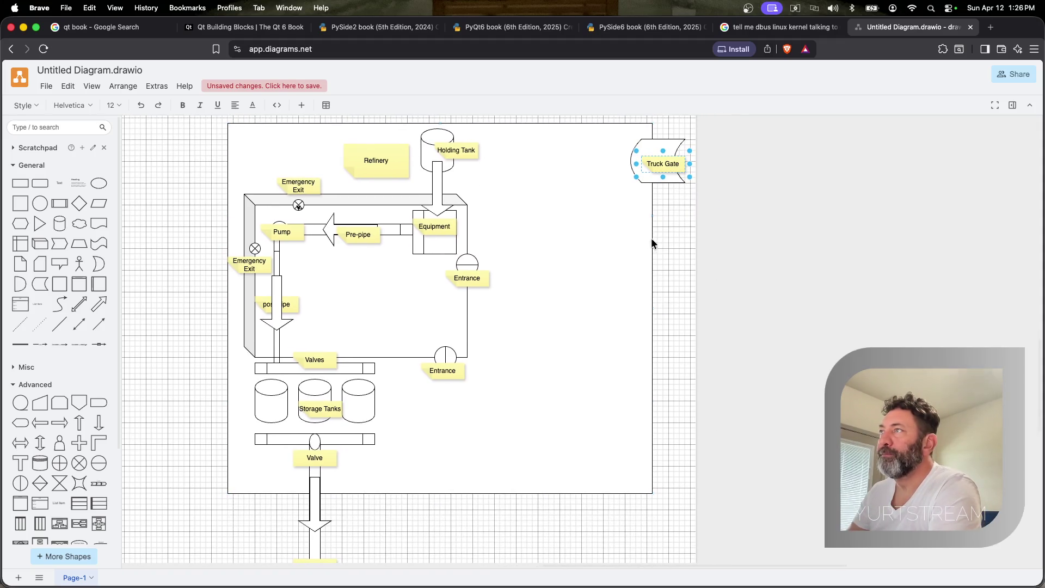
pyautogui.click(646, 183)
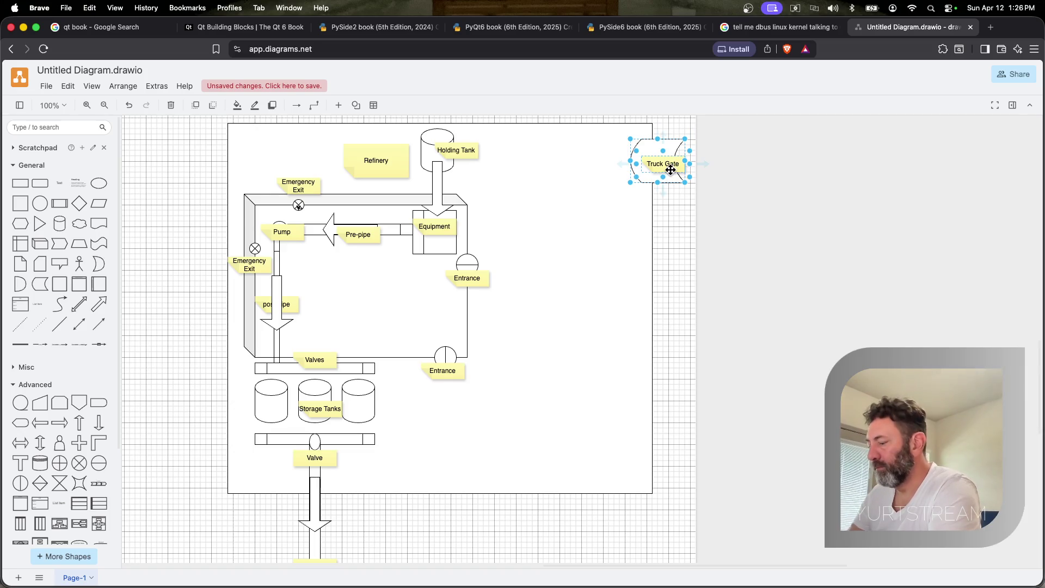
pyautogui.moveTo(670, 169); pyautogui.dragTo(662, 286)
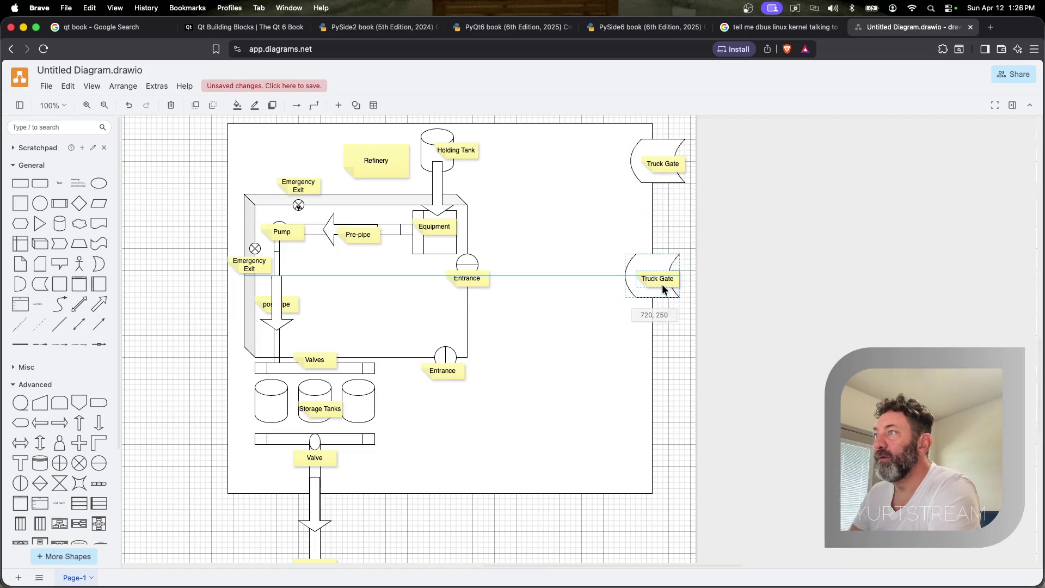
# Settle the copied gate below Truck Gate and relabel it Employee Gate
pyautogui.moveTo(662, 285); pyautogui.dragTo(663, 277)
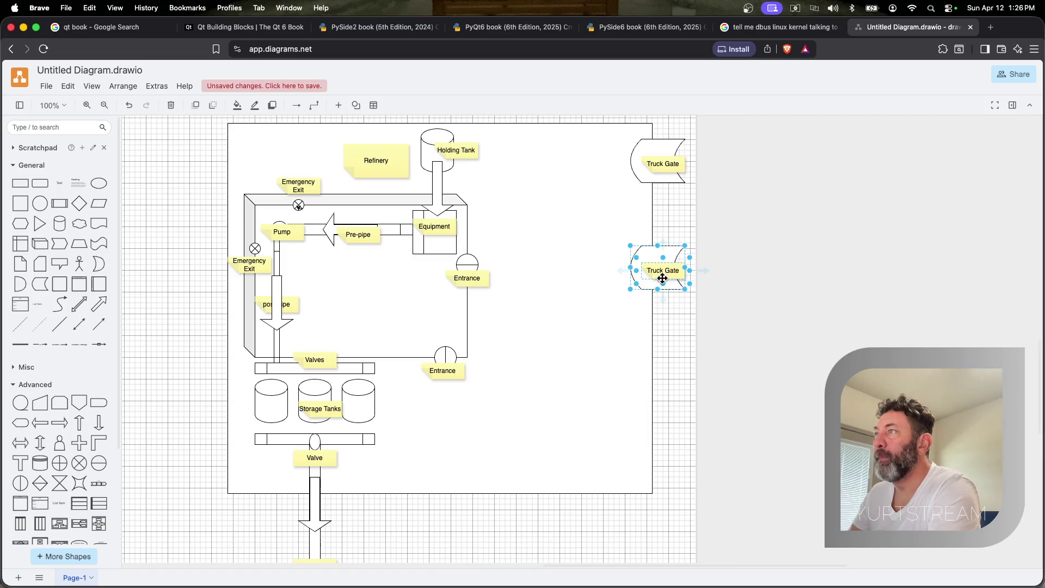
pyautogui.doubleClick(662, 277)
pyautogui.write('Empl')
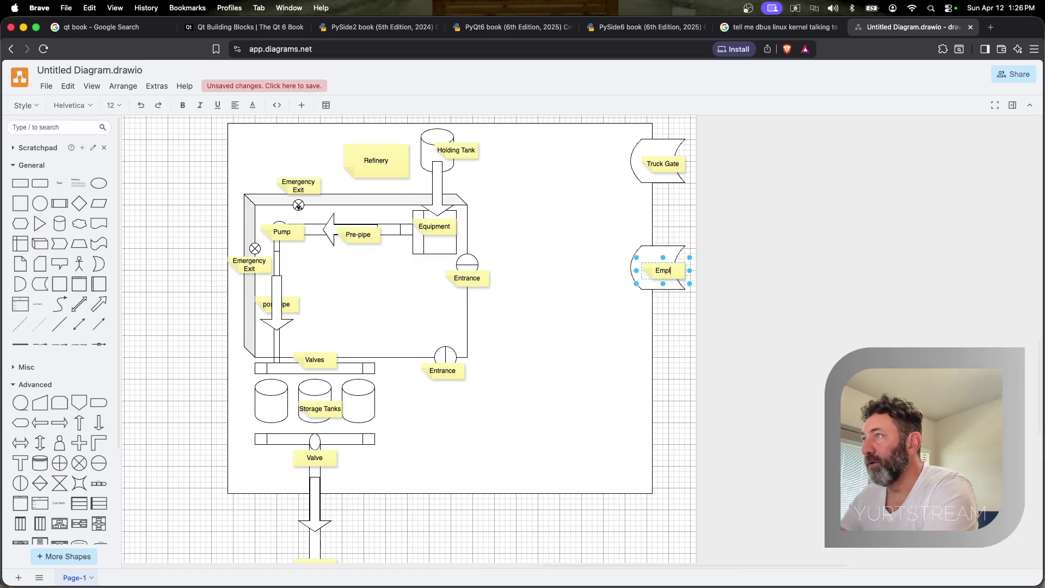
pyautogui.write('oyee Gate')
pyautogui.click(629, 351)
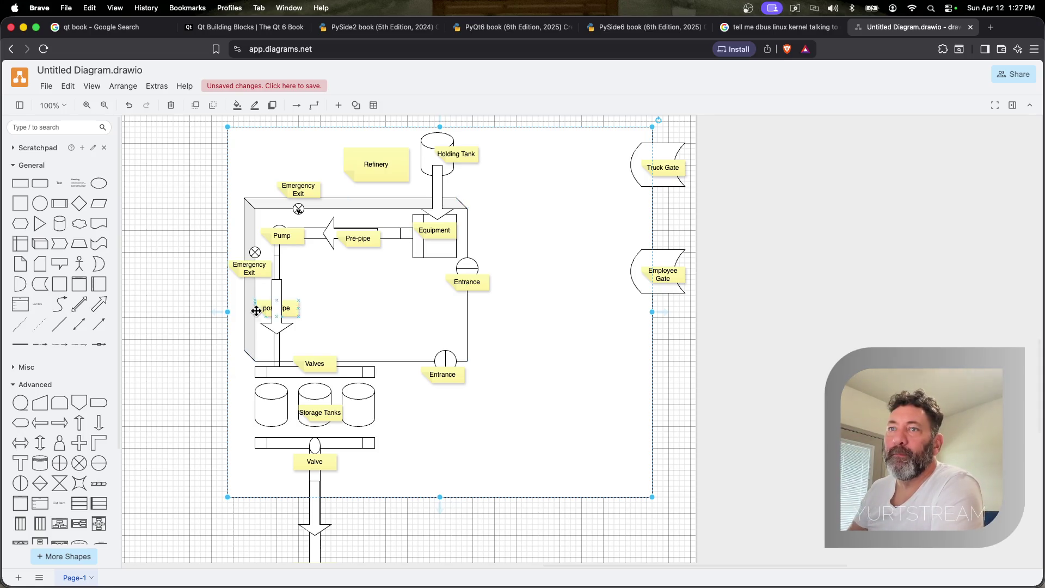
pyautogui.scroll(-3, 91, 410)
# Delete and move the grey wall shape, undoing both changes
pyautogui.click(399, 351)
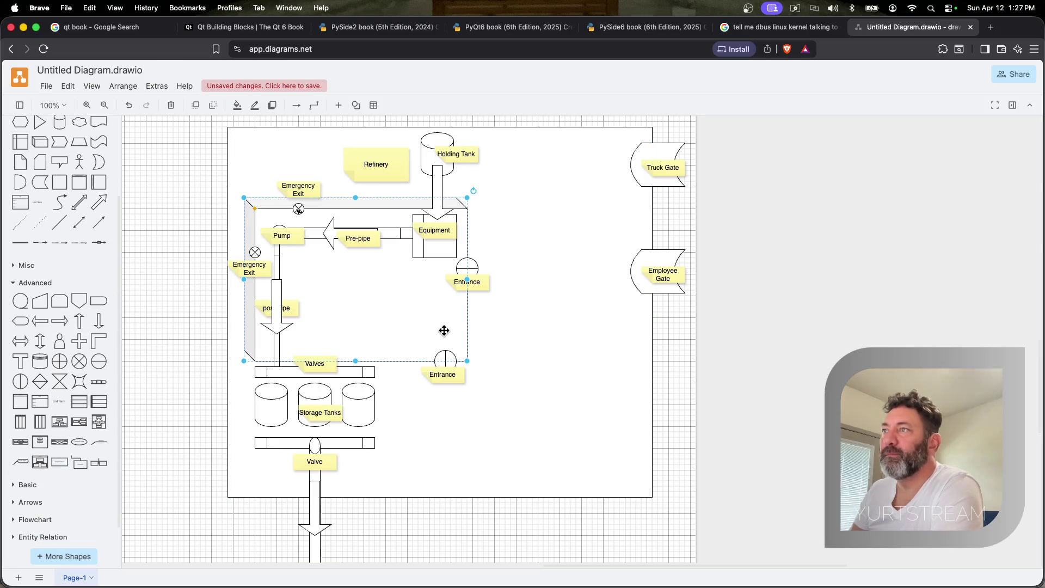
pyautogui.press('Delete')
pyautogui.press('super+z')
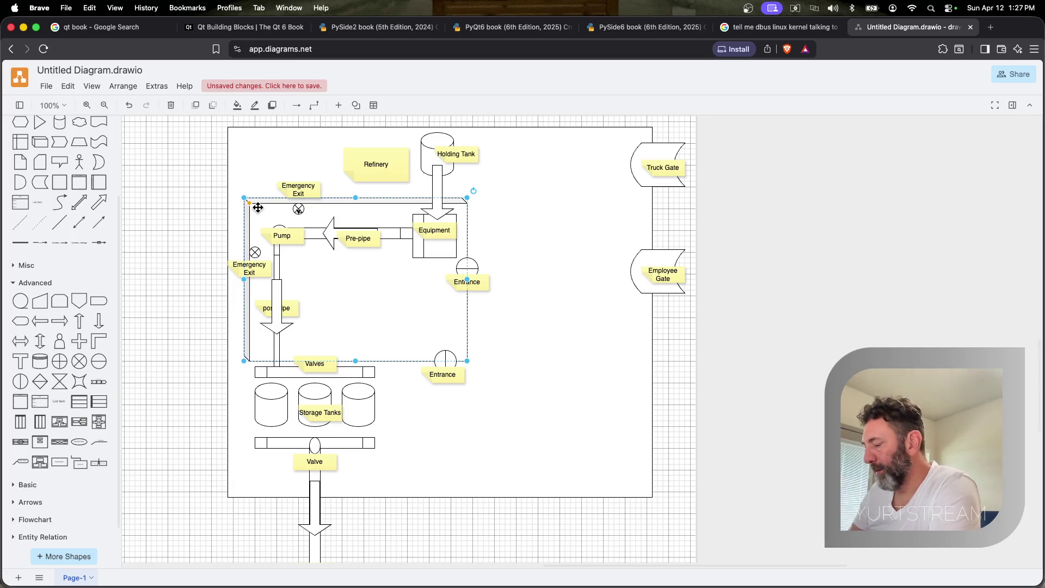
pyautogui.moveTo(258, 207); pyautogui.dragTo(327, 299)
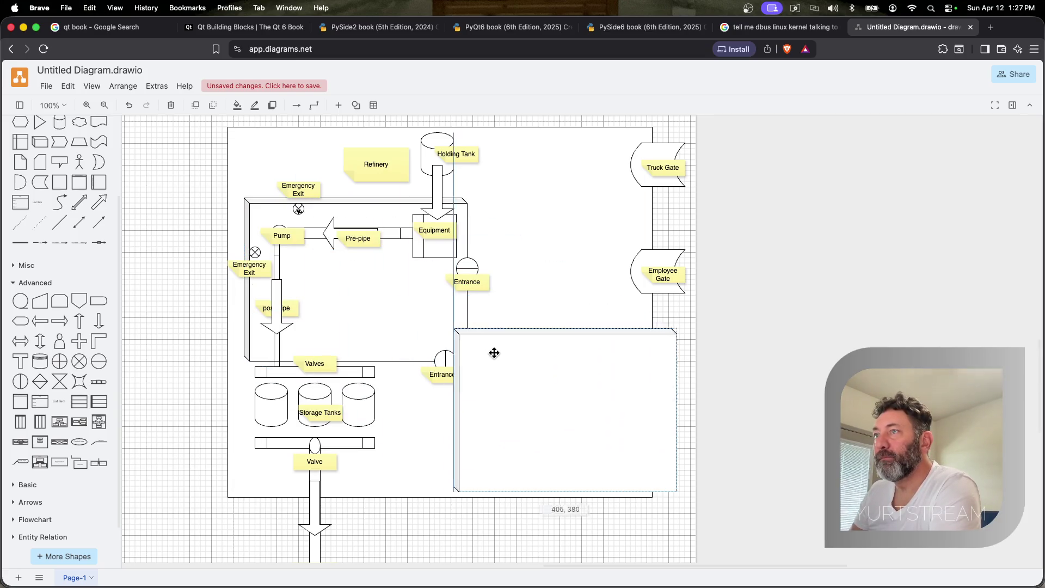
pyautogui.press('super+z')
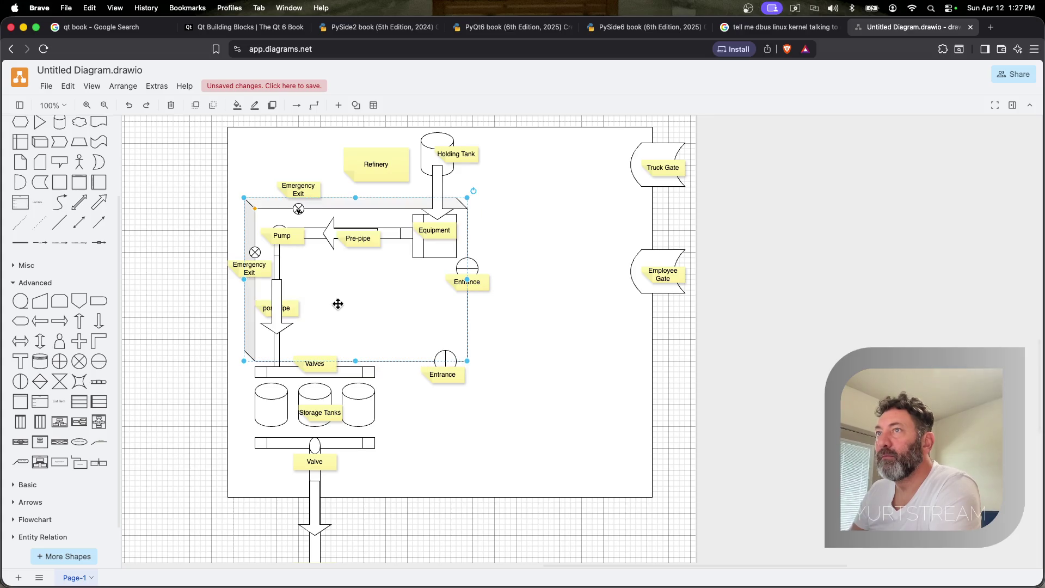
# Paste a small 120 by 90 3D box below Employee Gate, label it Security and narrow it
pyautogui.press('super+v')
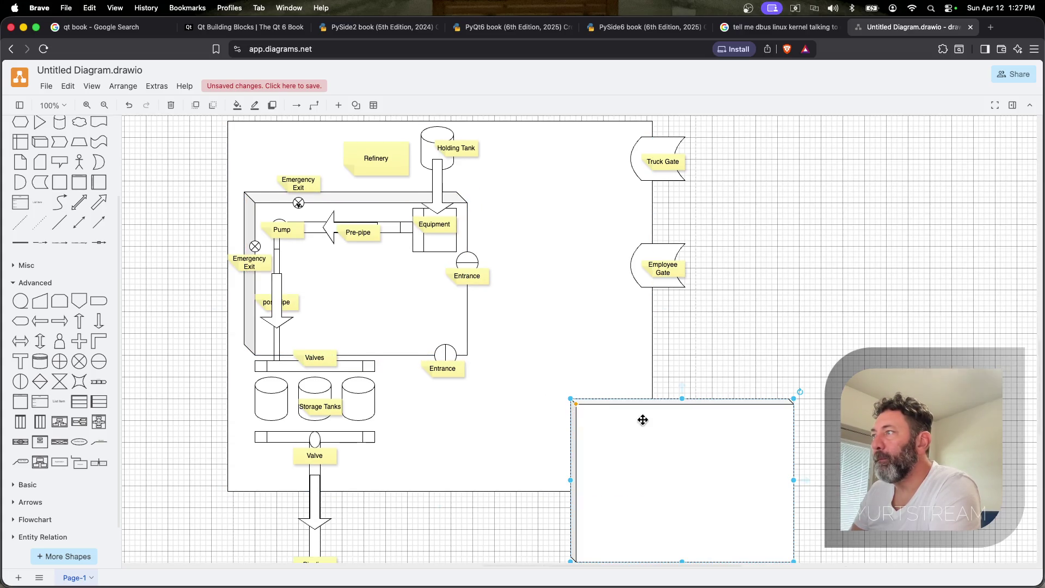
pyautogui.scroll(-2, 787, 457)
pyautogui.moveTo(792, 516)
pyautogui.mouseDown()
pyautogui.moveTo(641, 409)
pyautogui.moveTo(627, 293)
pyautogui.mouseUp()
pyautogui.moveTo(662, 226)
pyautogui.mouseDown()
pyautogui.moveTo(626, 284)
pyautogui.moveTo(620, 278)
pyautogui.mouseUp()
pyautogui.doubleClick(607, 278)
pyautogui.write('Security')
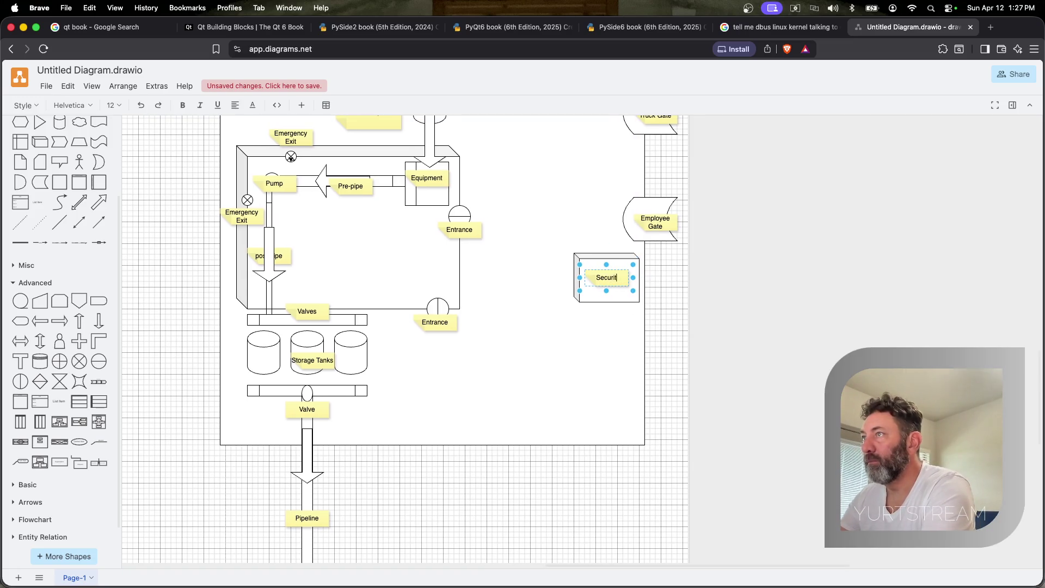
pyautogui.scroll(-3, 588, 327)
pyautogui.scroll(3, 589, 327)
pyautogui.click(589, 298)
pyautogui.moveTo(575, 305); pyautogui.dragTo(618, 269)
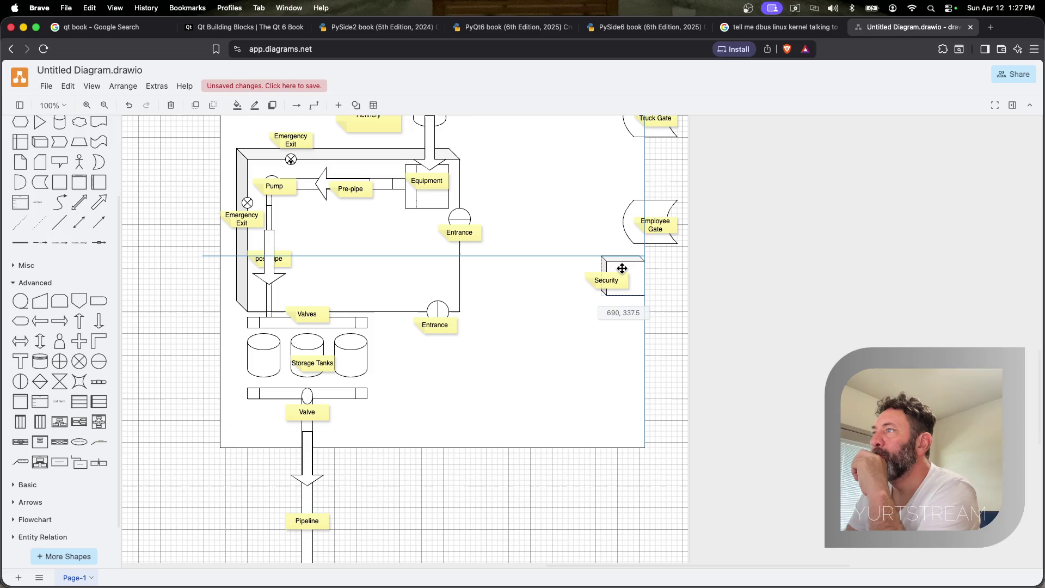
pyautogui.scroll(2, 709, 348)
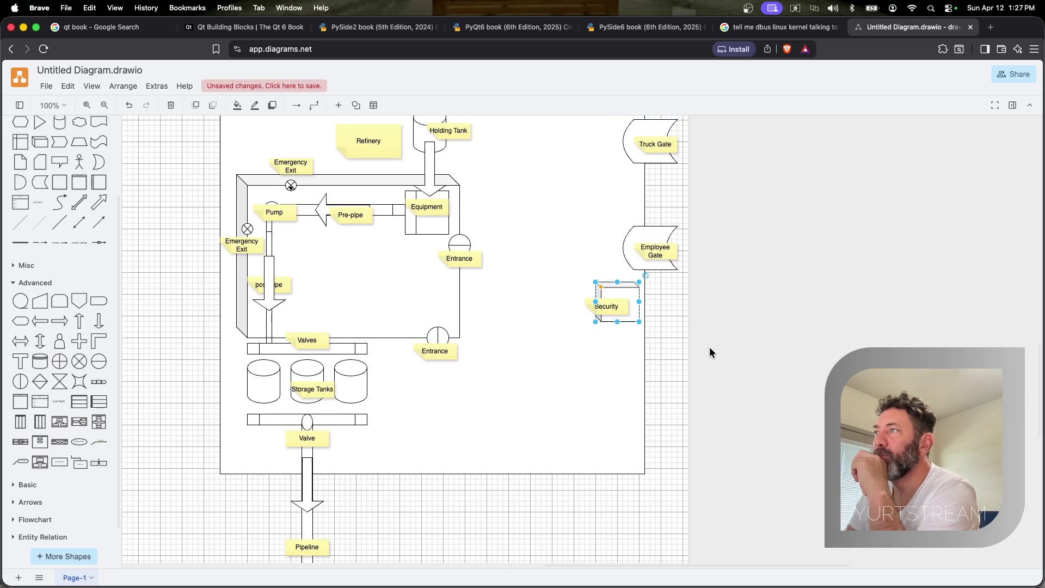
# Duplicate the Security label to the bottom edge as Perimeter and add a small marker beside Security
pyautogui.hotkey('ctrl', 'd')
pyautogui.moveTo(614, 312)
pyautogui.mouseDown()
pyautogui.moveTo(608, 403)
pyautogui.moveTo(524, 470)
pyautogui.mouseUp()
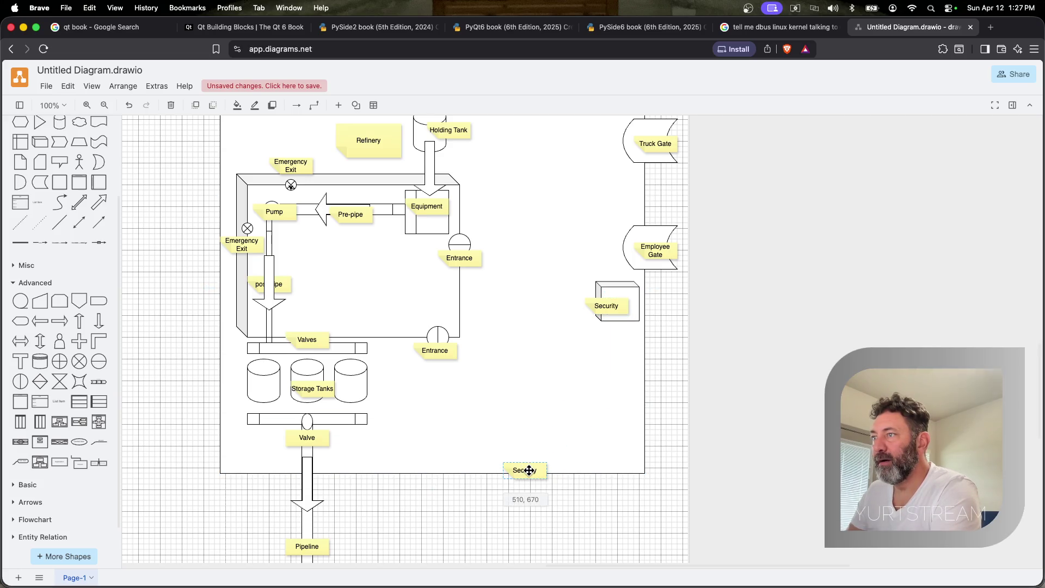
pyautogui.doubleClick(524, 469)
pyautogui.write('Perimeter')
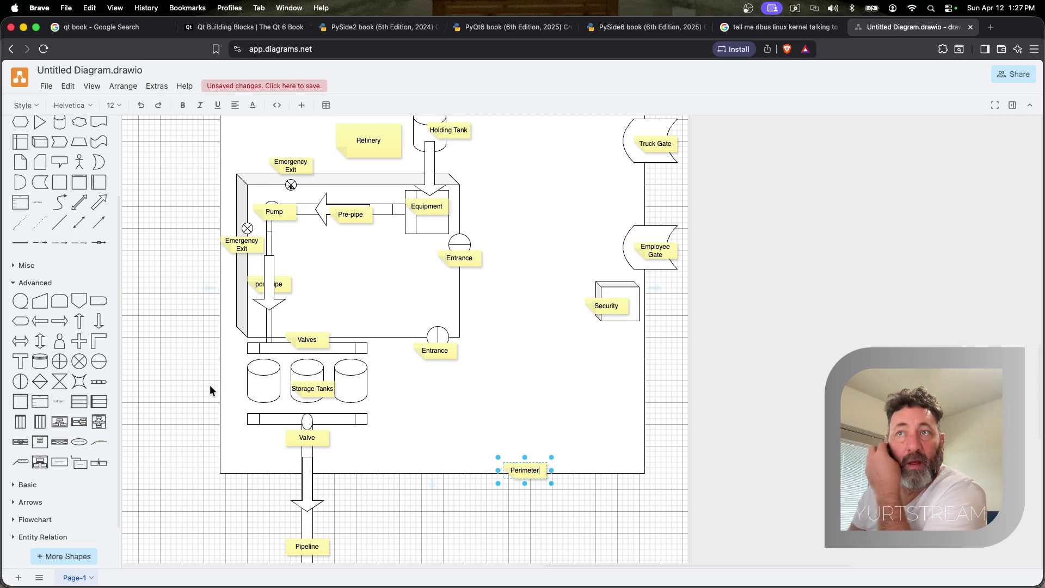
pyautogui.moveTo(100, 322)
pyautogui.mouseDown()
pyautogui.moveTo(577, 336)
pyautogui.moveTo(563, 333)
pyautogui.mouseUp()
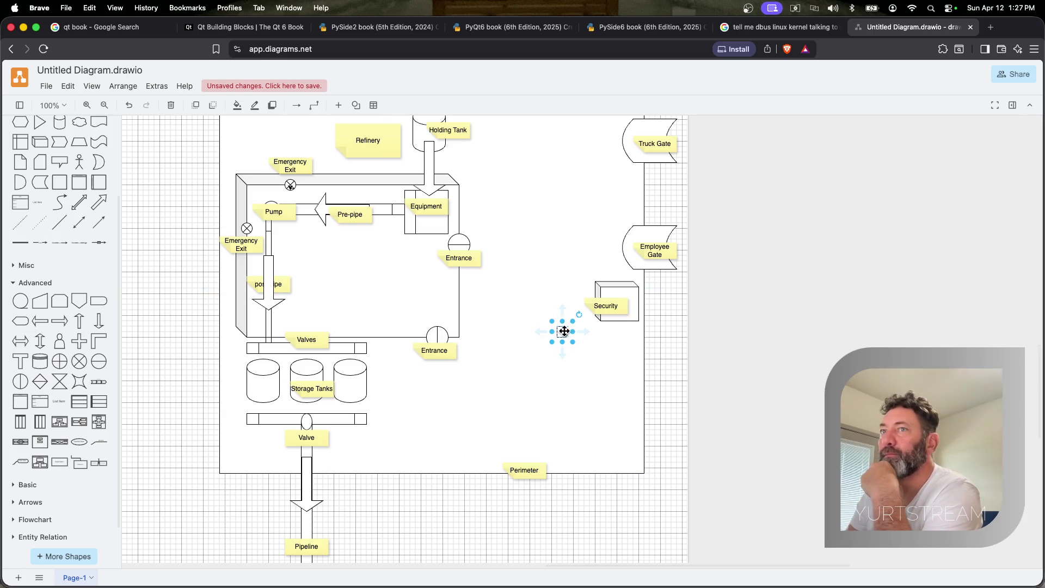
# Fill the small marker shape with yellow
pyautogui.click(250, 110)
pyautogui.click(476, 207)
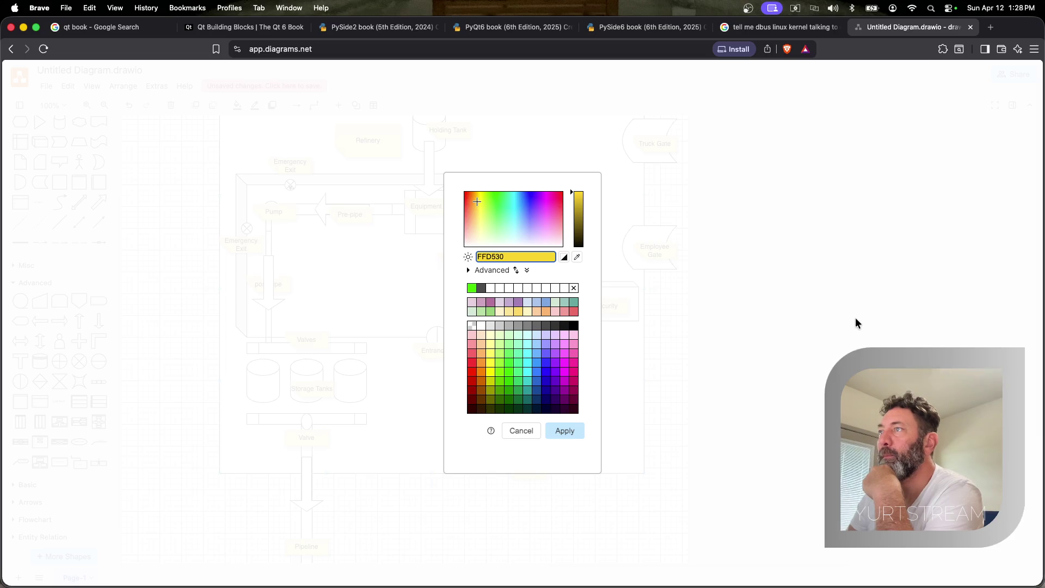
pyautogui.click(564, 430)
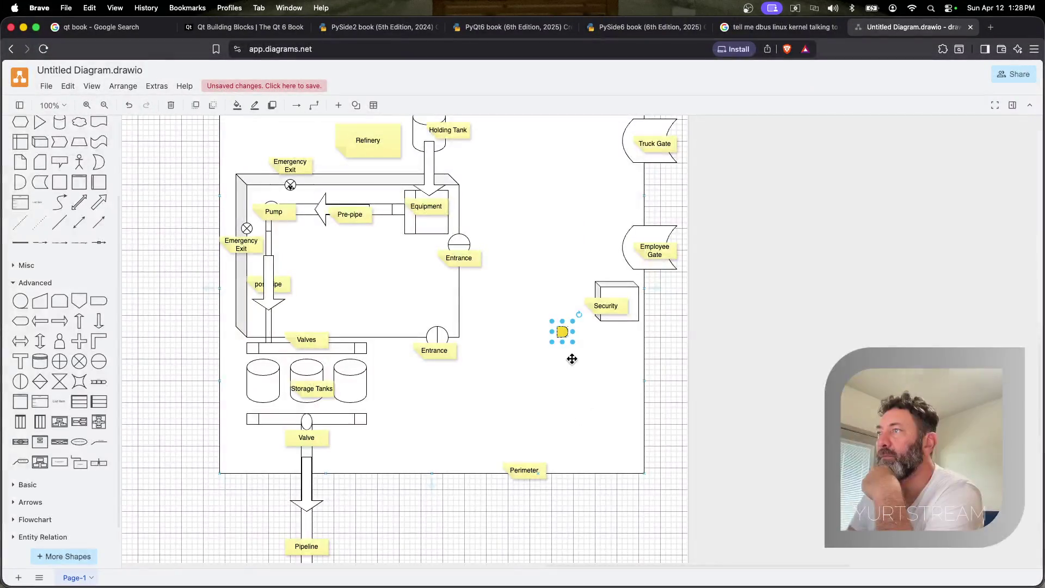
pyautogui.scroll(1, 571, 359)
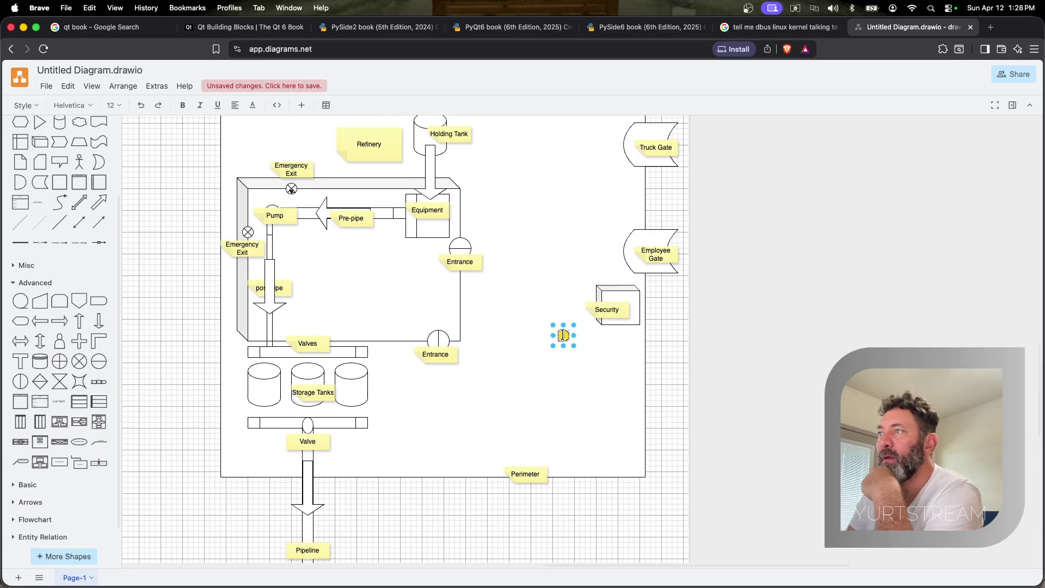
# Label the yellow marker CAM and shrink it to 20 by 20
pyautogui.doubleClick(562, 334)
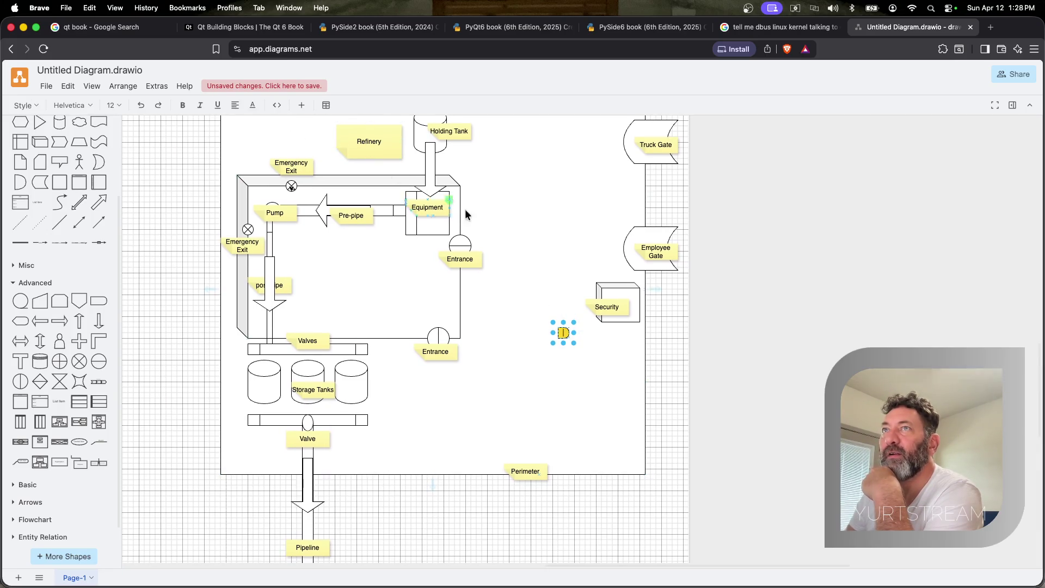
pyautogui.click(574, 350)
pyautogui.click(562, 335)
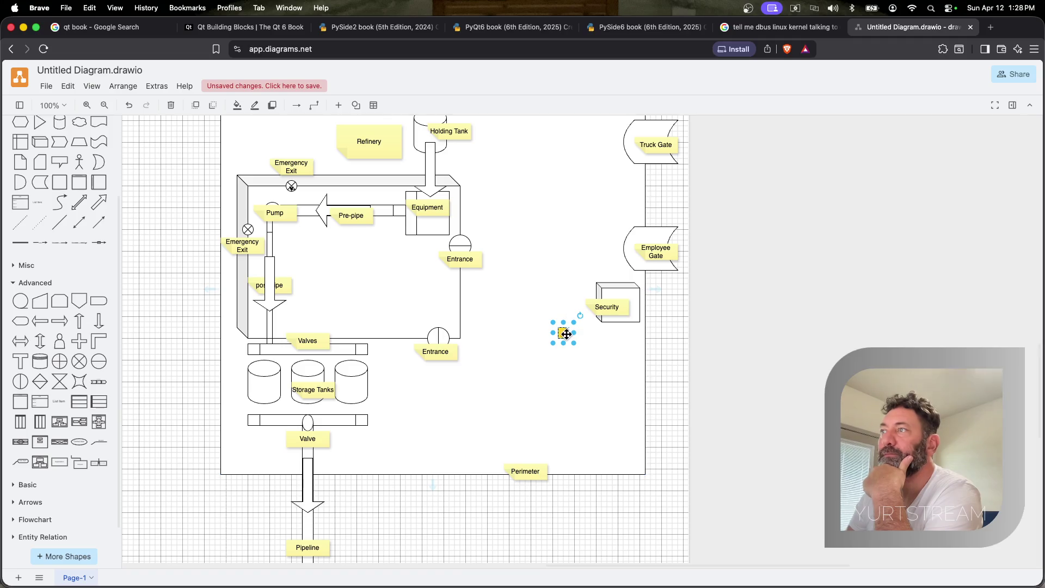
pyautogui.doubleClick(565, 333)
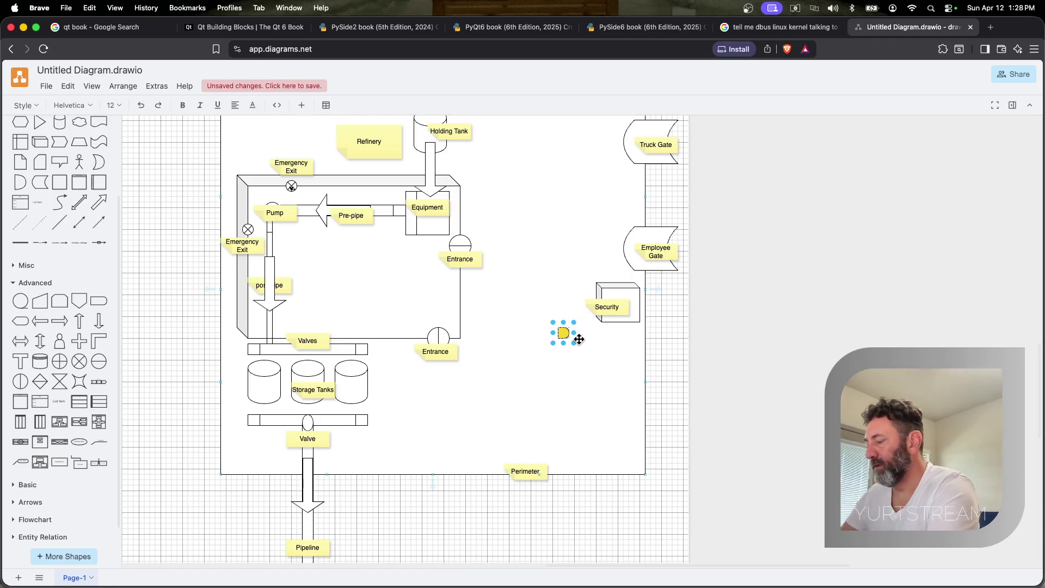
pyautogui.write('CAM')
pyautogui.click(595, 375)
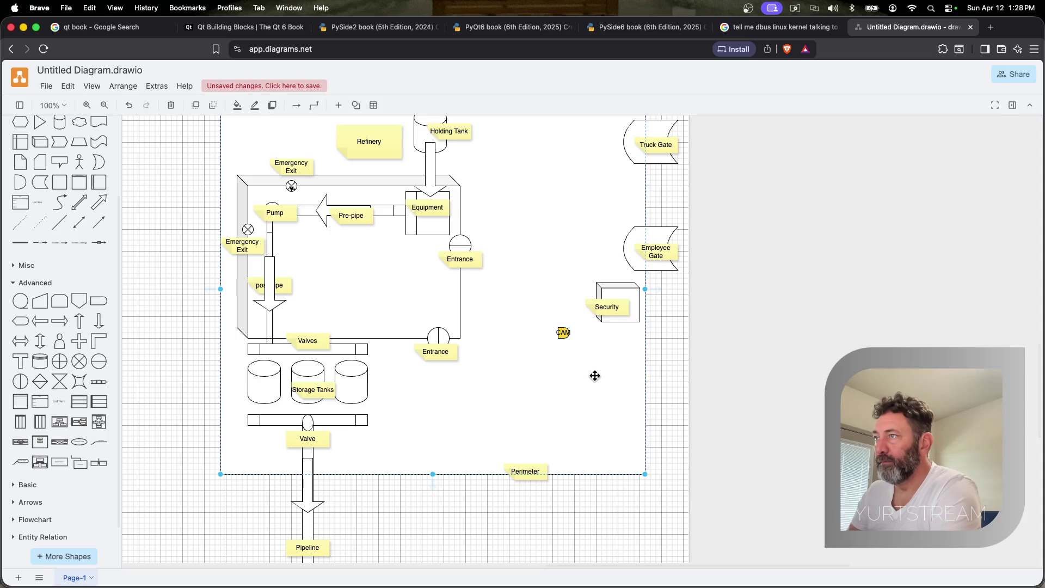
pyautogui.click(563, 335)
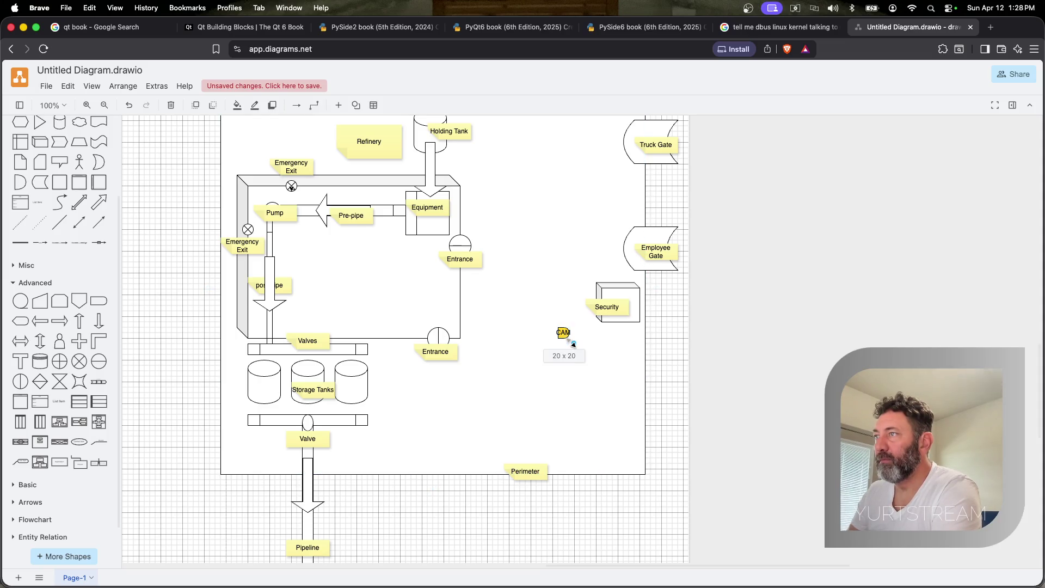
pyautogui.moveTo(568, 341); pyautogui.dragTo(579, 347)
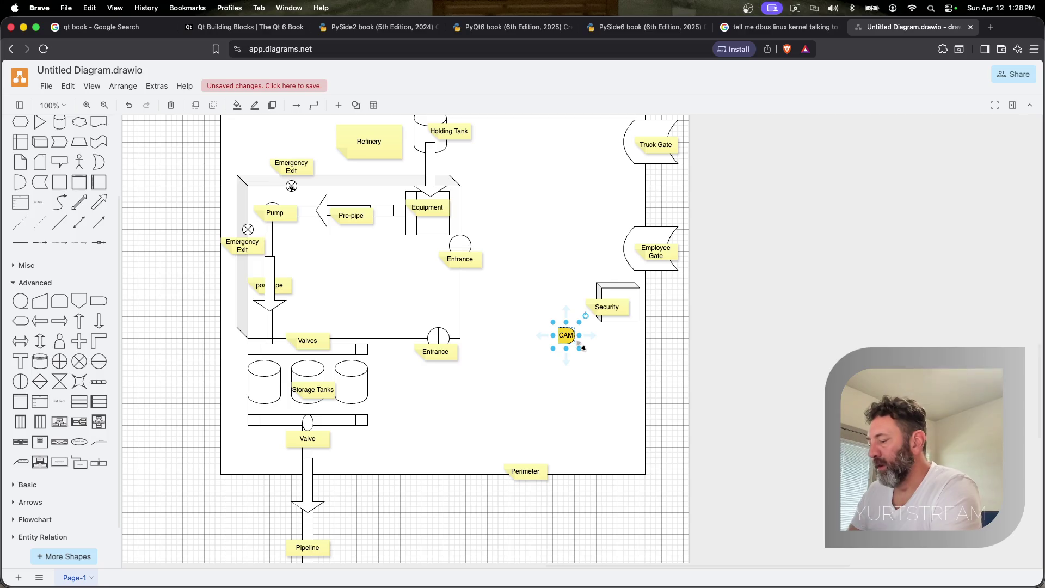
# Place a copy of the CAM marker just below it and relabel it SEN
pyautogui.moveTo(572, 342); pyautogui.dragTo(566, 373)
pyautogui.doubleClick(566, 372)
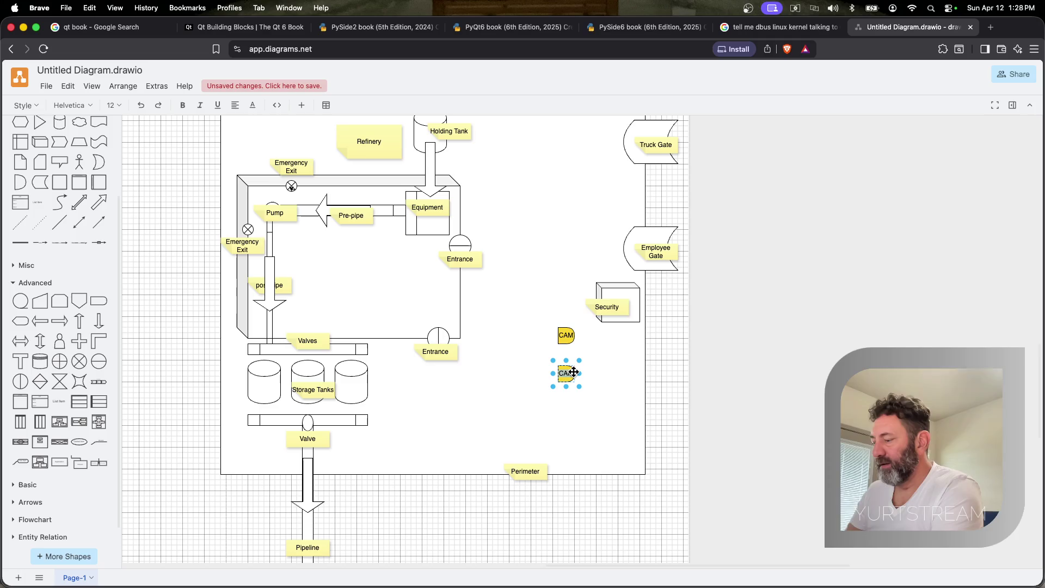
pyautogui.click(603, 425)
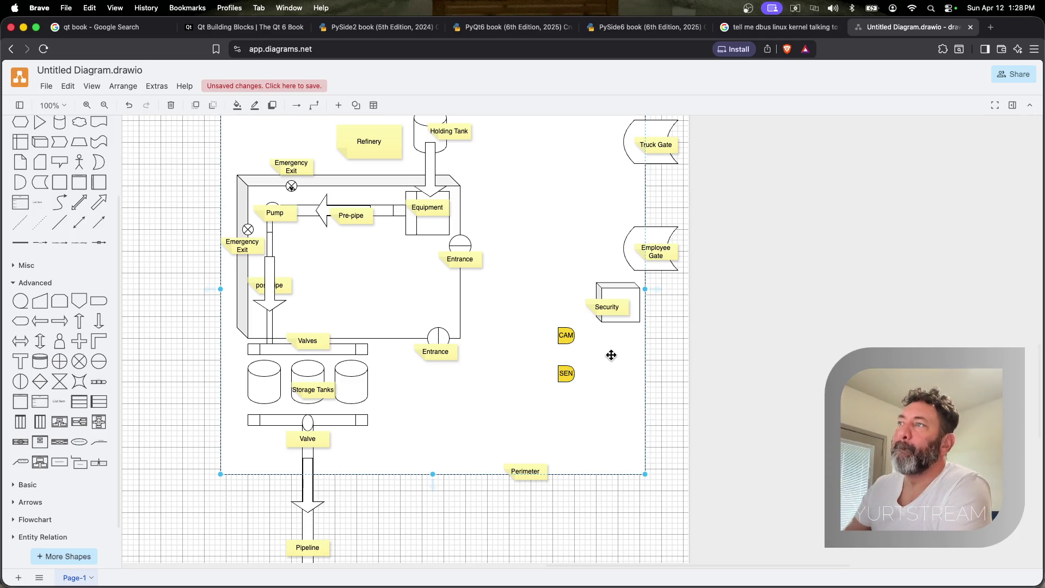
pyautogui.click(566, 335)
pyautogui.click(566, 373)
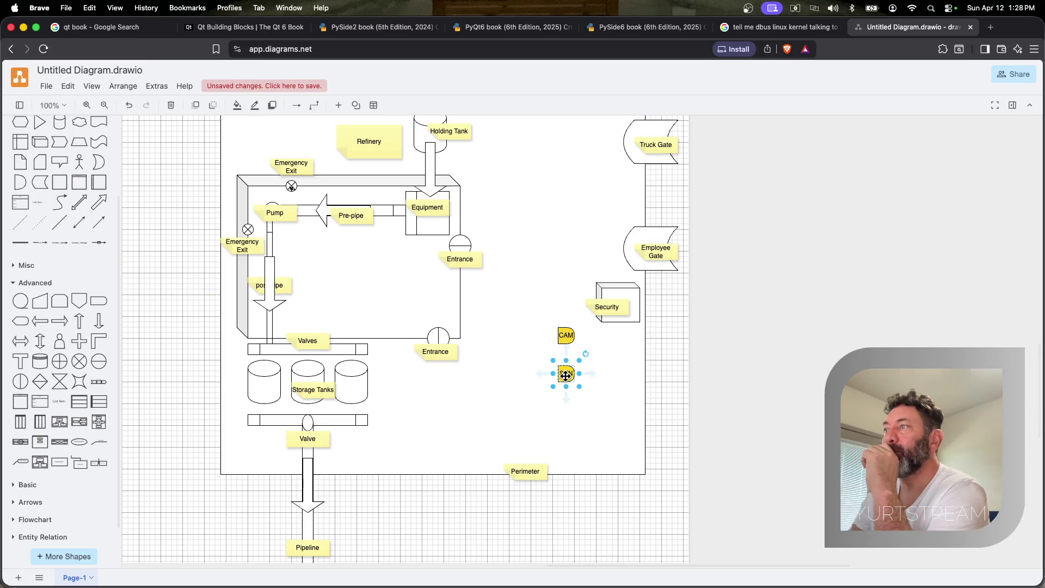
# Rotate the SEN marker and correct its label text
pyautogui.click(585, 354)
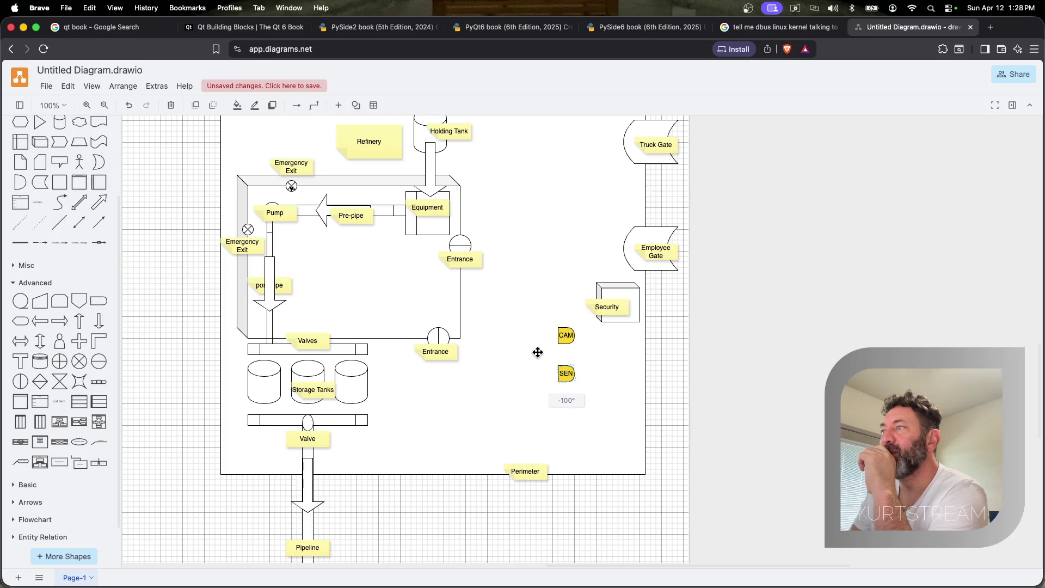
pyautogui.moveTo(509, 396); pyautogui.dragTo(536, 407)
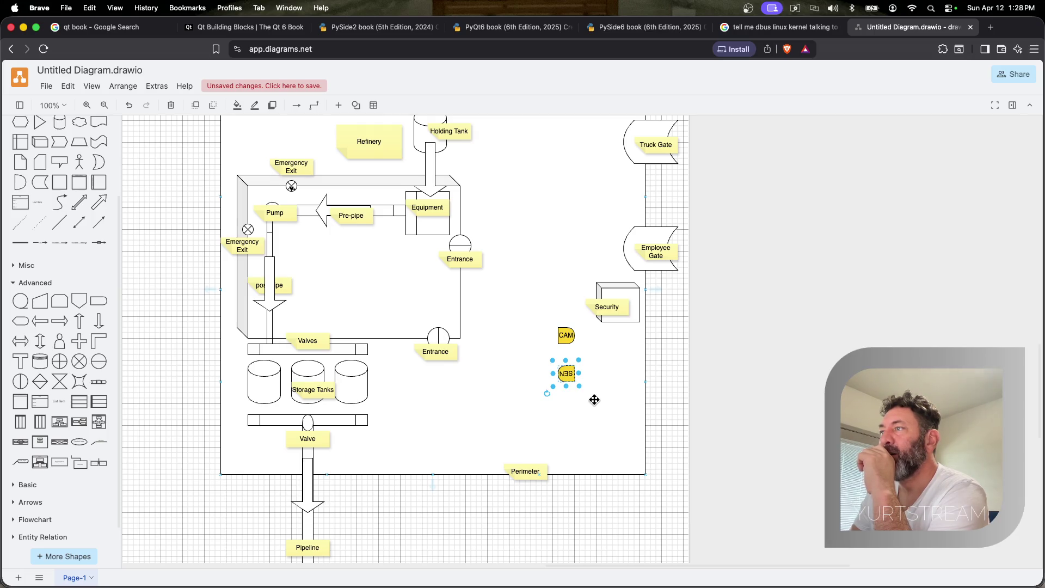
pyautogui.doubleClick(566, 374)
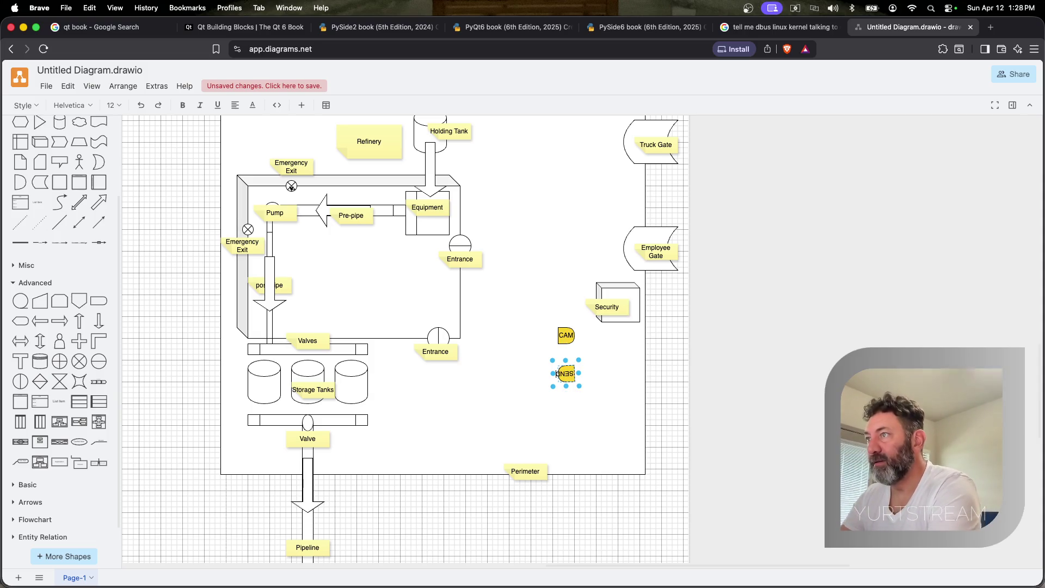
pyautogui.press('BackSpace')
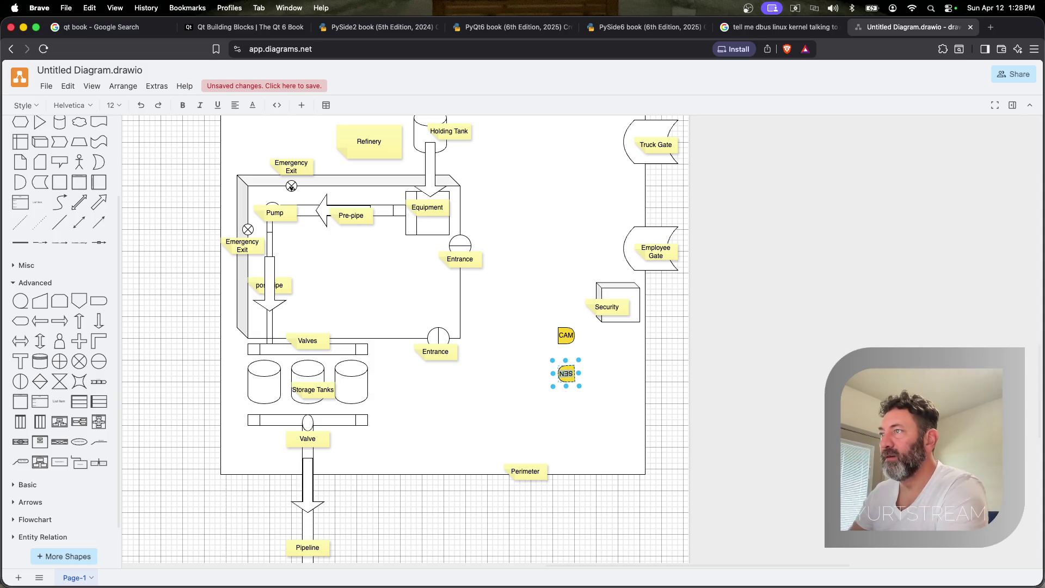
pyautogui.click(585, 354)
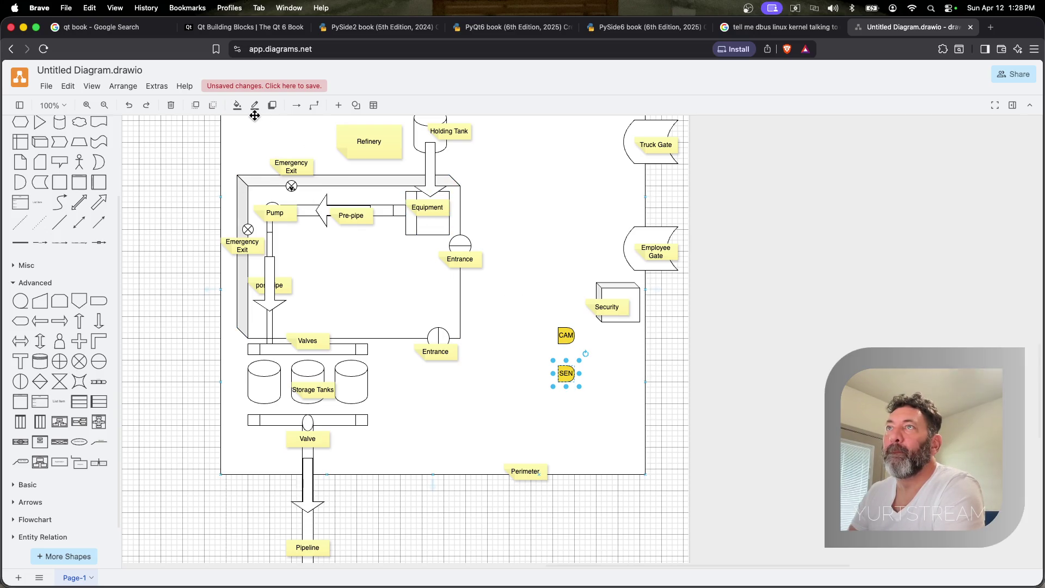
# Fill the SEN marker orange and the CAM marker light green (99FF99)
pyautogui.click(237, 105)
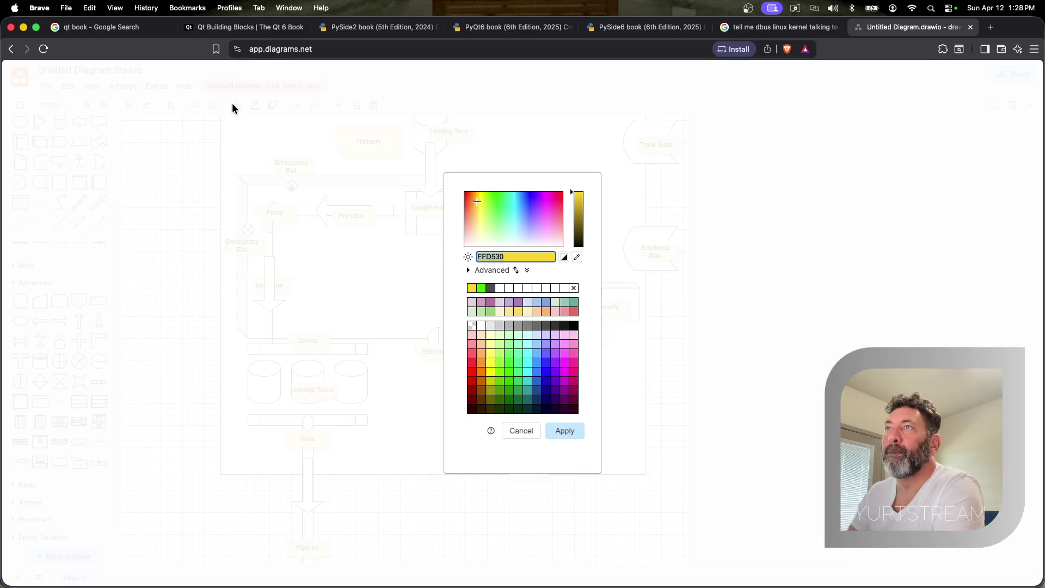
pyautogui.click(485, 376)
pyautogui.click(564, 430)
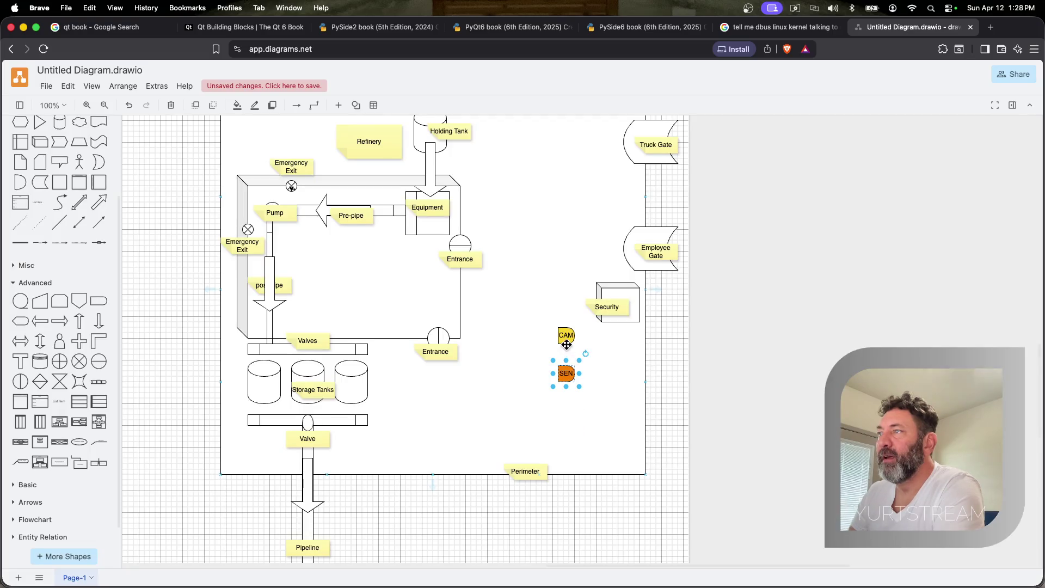
pyautogui.click(239, 106)
pyautogui.click(509, 350)
pyautogui.click(565, 430)
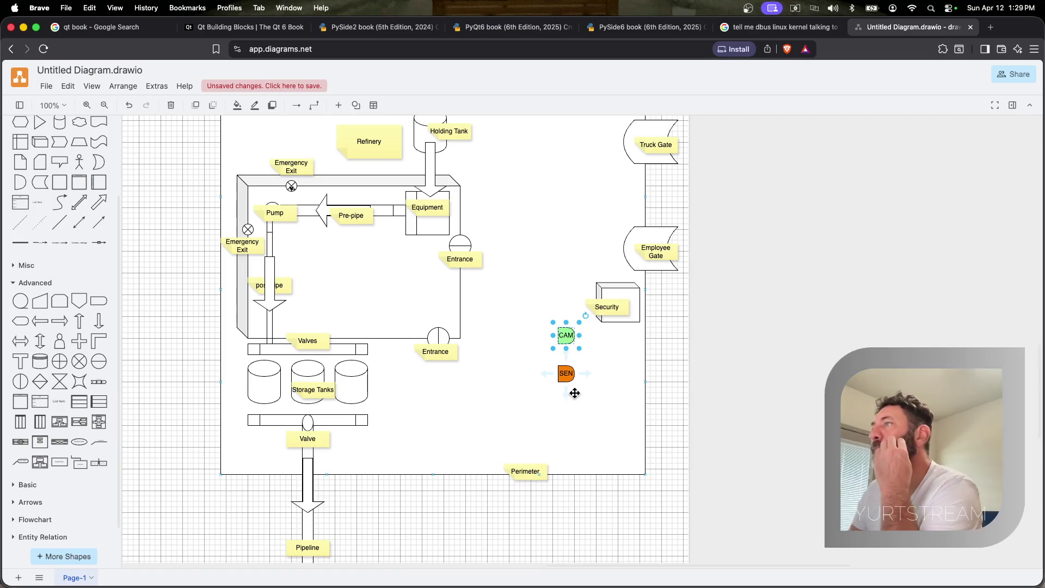
# Move SEN up beside the Employee Gate and CAM onto the Security box
pyautogui.moveTo(565, 374)
pyautogui.mouseDown()
pyautogui.moveTo(643, 310)
pyautogui.moveTo(646, 227)
pyautogui.mouseUp()
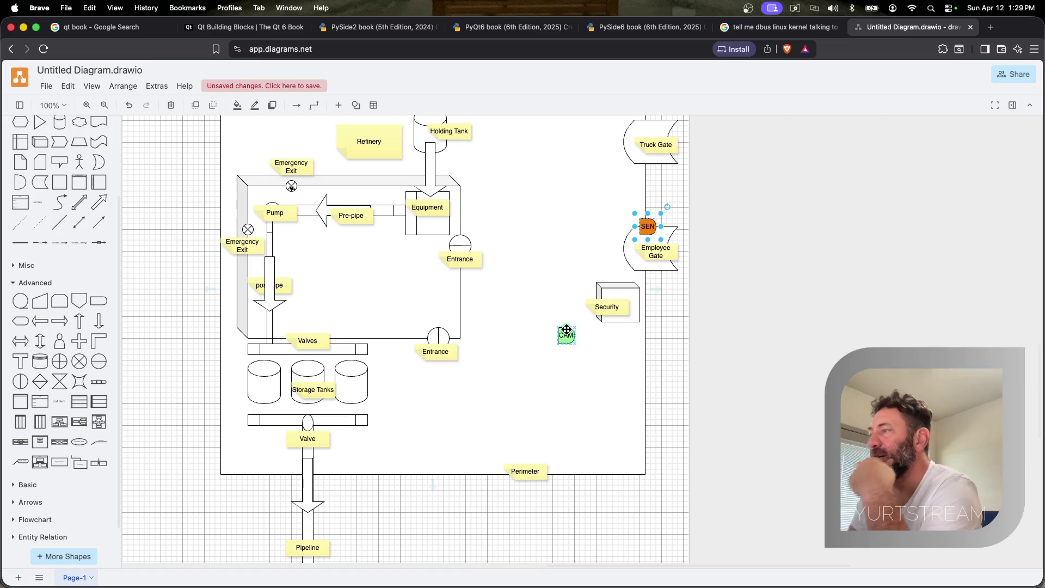
pyautogui.moveTo(566, 332); pyautogui.dragTo(622, 284)
pyautogui.hscroll(1, 622, 284)
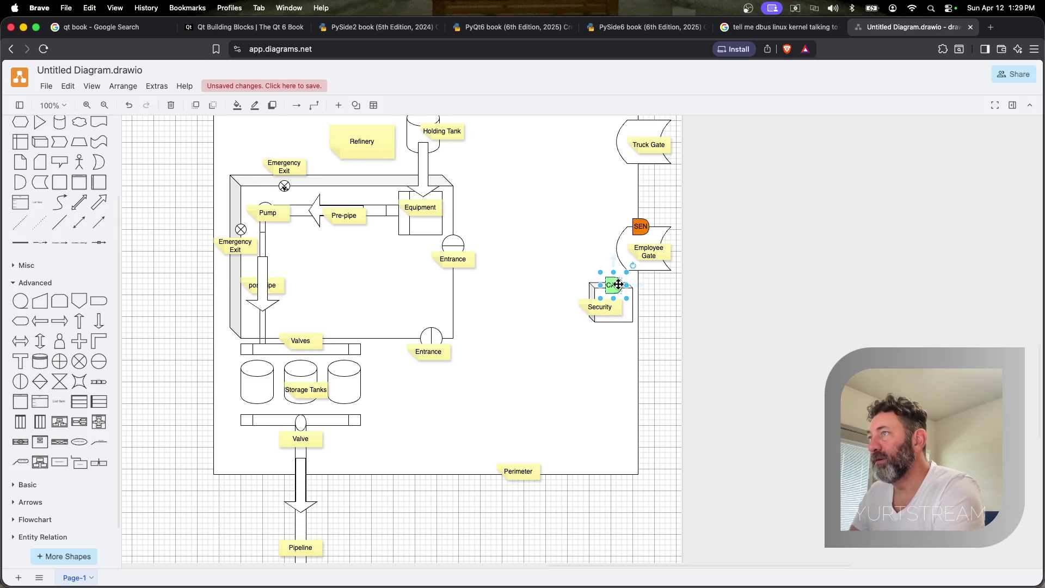
pyautogui.hscroll(1, 618, 285)
# Duplicate the green CAM marker onto the bottom perimeter and beside the left Emergency Exit near the Pump
pyautogui.press('super+c')
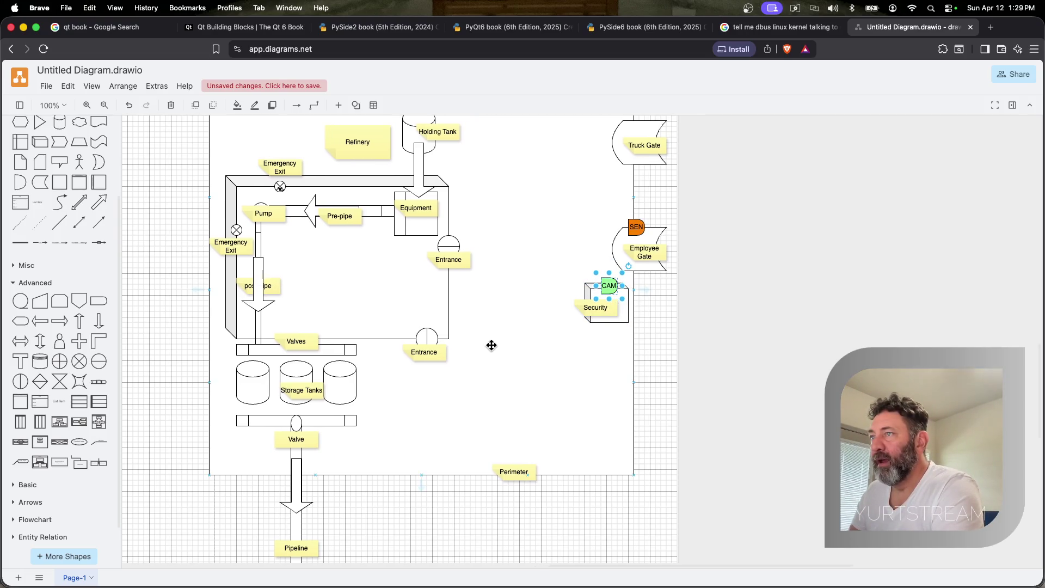
pyautogui.press('super+v')
pyautogui.moveTo(494, 348)
pyautogui.mouseDown()
pyautogui.moveTo(570, 467)
pyautogui.moveTo(598, 470)
pyautogui.mouseUp()
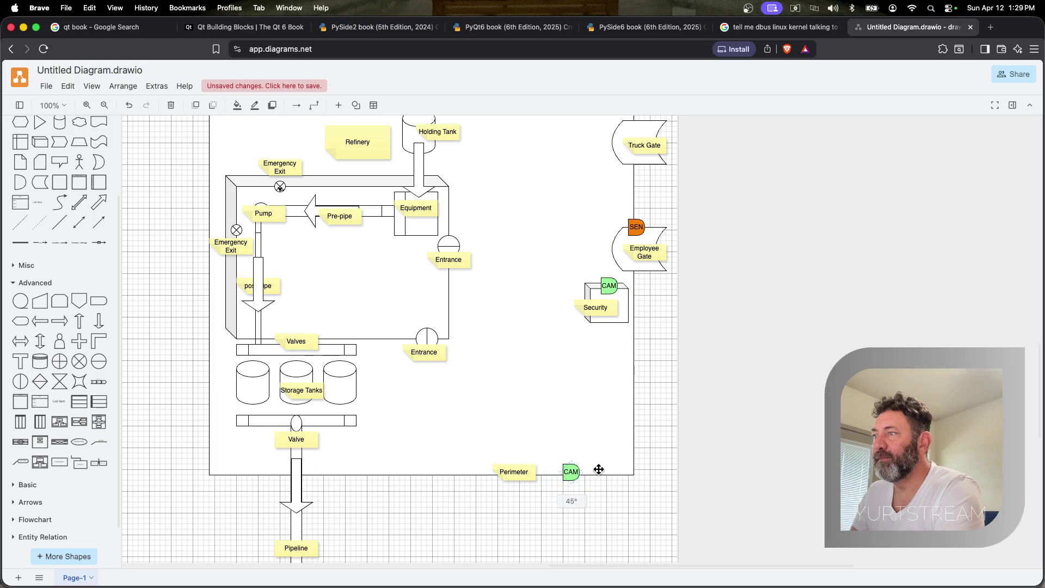
pyautogui.moveTo(597, 483)
pyautogui.mouseDown()
pyautogui.moveTo(591, 491)
pyautogui.moveTo(325, 461)
pyautogui.moveTo(267, 473)
pyautogui.mouseUp()
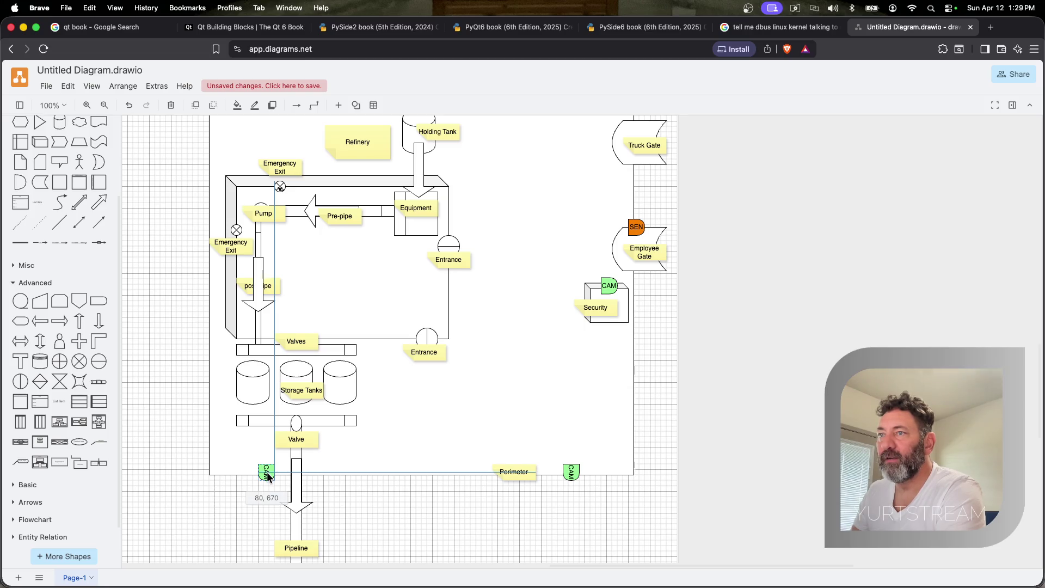
pyautogui.moveTo(267, 472)
pyautogui.mouseDown()
pyautogui.moveTo(233, 374)
pyautogui.moveTo(235, 215)
pyautogui.mouseUp()
pyautogui.press('super+d')
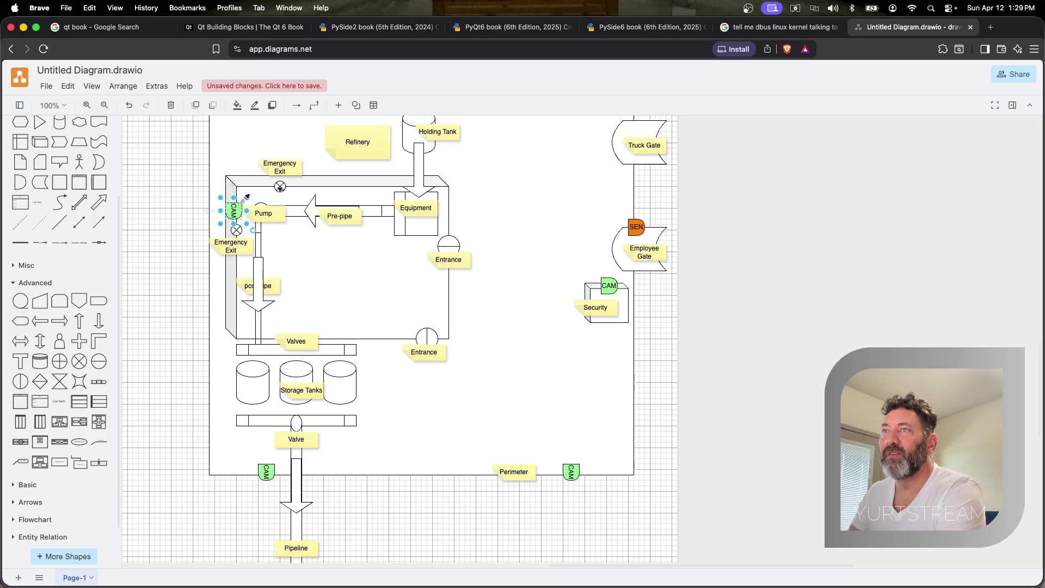
pyautogui.moveTo(255, 234)
pyautogui.mouseDown()
pyautogui.moveTo(267, 225)
pyautogui.moveTo(335, 466)
pyautogui.moveTo(222, 220)
pyautogui.mouseUp()
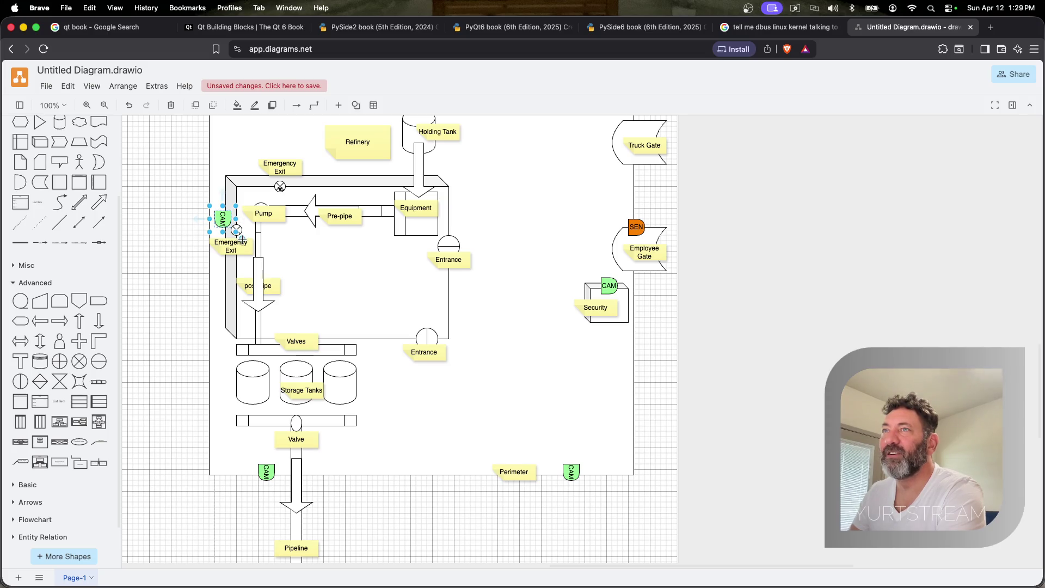
# Place further CAM copies below the Valve and beside the top Emergency Exit
pyautogui.click(240, 237)
pyautogui.moveTo(222, 218)
pyautogui.mouseDown()
pyautogui.moveTo(315, 456)
pyautogui.moveTo(370, 511)
pyautogui.mouseUp()
pyautogui.click(413, 512)
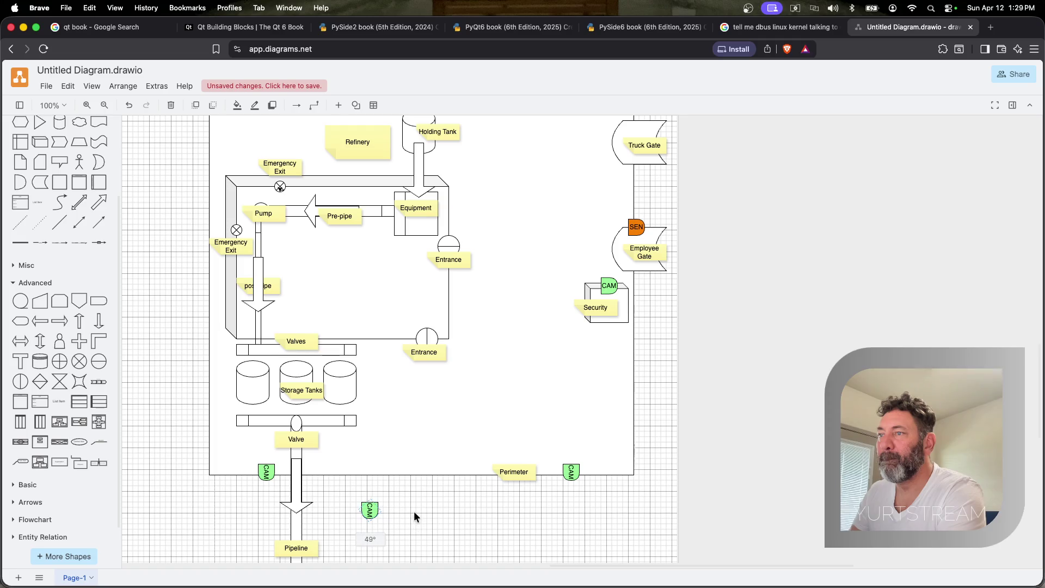
pyautogui.moveTo(370, 509)
pyautogui.mouseDown()
pyautogui.moveTo(396, 498)
pyautogui.moveTo(226, 219)
pyautogui.mouseUp()
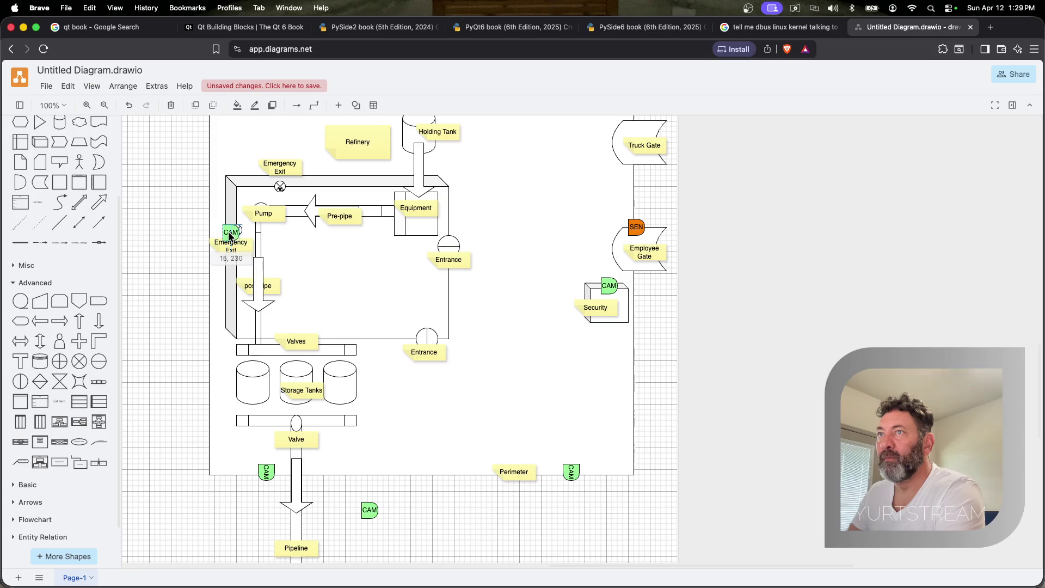
pyautogui.moveTo(369, 509); pyautogui.dragTo(302, 183)
# Add CAM marker copies at the upper and lower Entrances
pyautogui.press('super+v')
pyautogui.moveTo(441, 417); pyautogui.dragTo(453, 223)
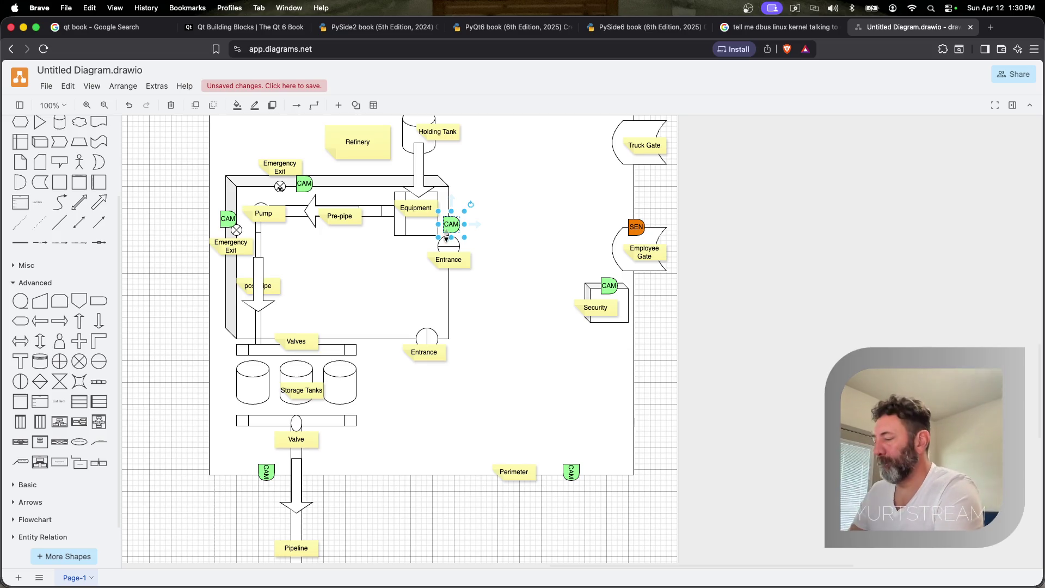
pyautogui.press('super+d')
pyautogui.moveTo(457, 232); pyautogui.dragTo(396, 338)
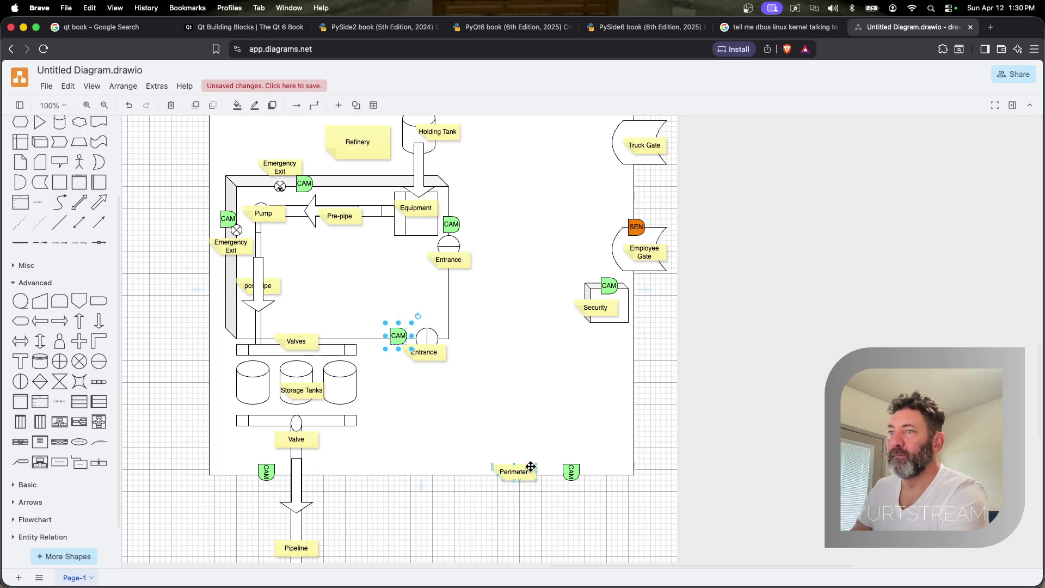
# Copy the Employee Gate SEN to both Emergency Exits, turning the top one a quarter turn
pyautogui.click(637, 228)
pyautogui.hotkey('ctrl', 'd')
pyautogui.moveTo(551, 267)
pyautogui.mouseDown()
pyautogui.moveTo(447, 273)
pyautogui.moveTo(522, 280)
pyautogui.moveTo(456, 340)
pyautogui.mouseUp()
pyautogui.hotkey('ctrl', 'd')
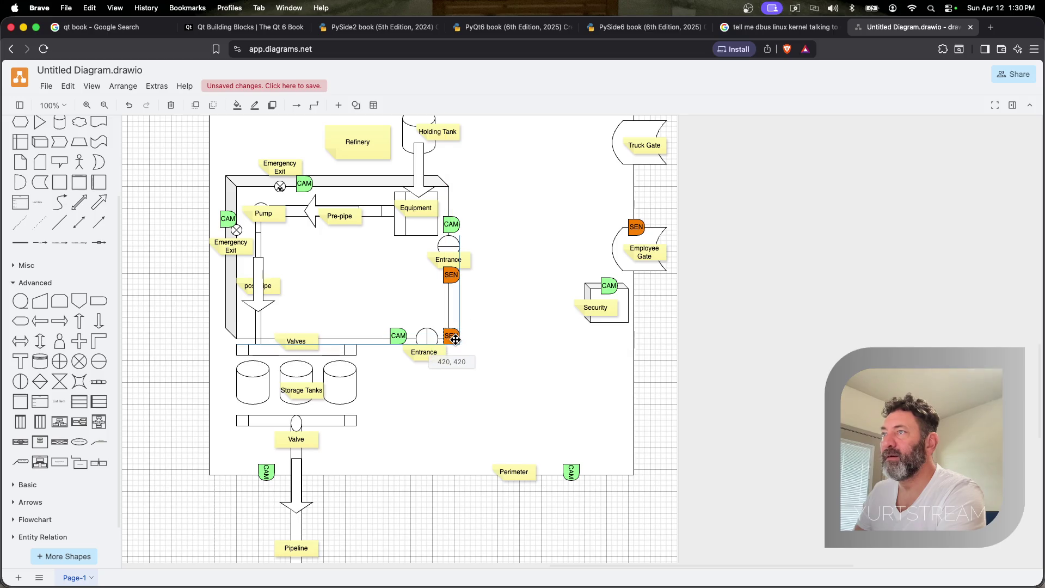
pyautogui.moveTo(456, 339); pyautogui.dragTo(456, 340)
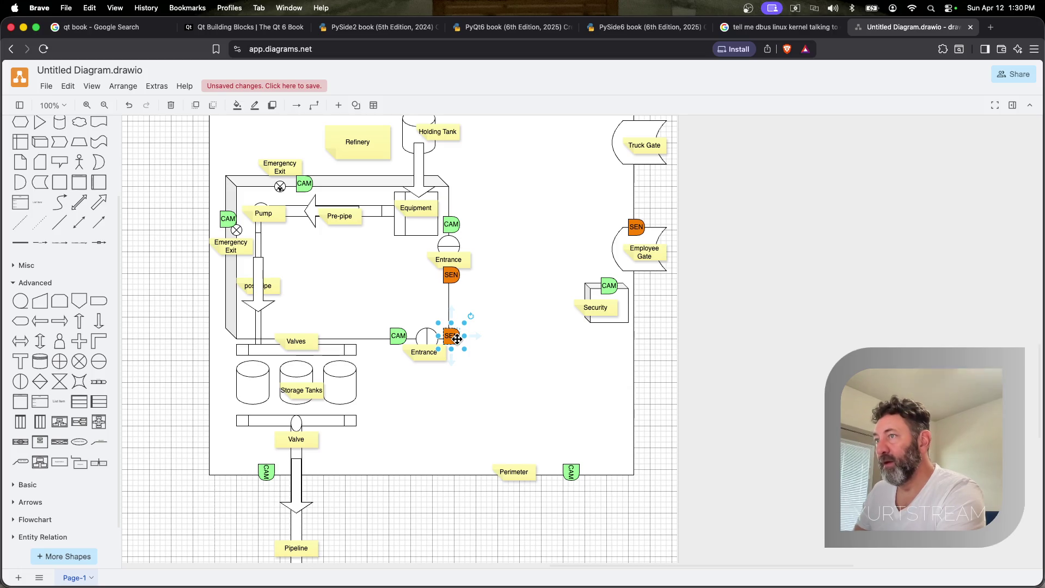
pyautogui.press('super+c')
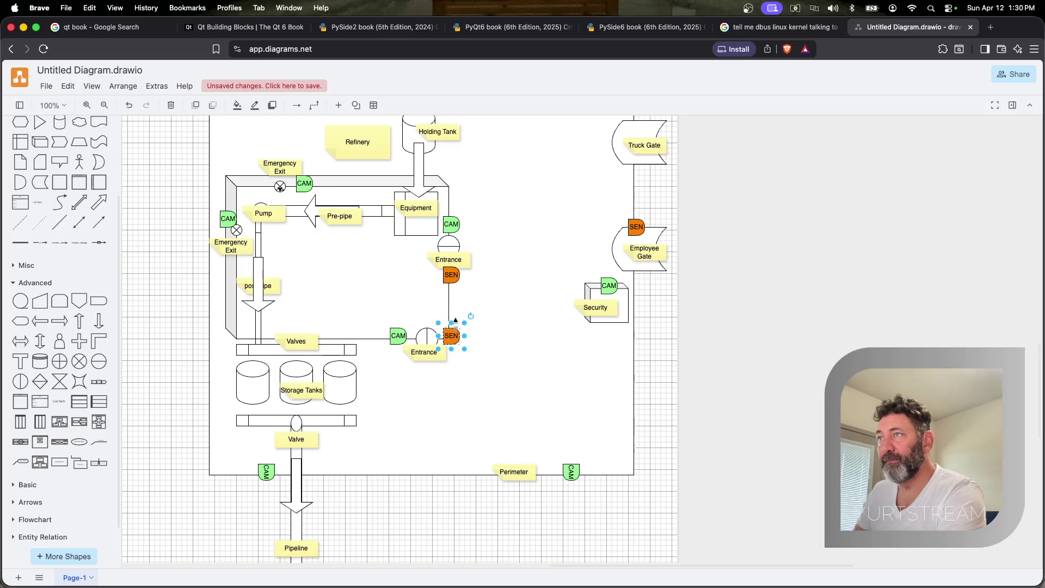
pyautogui.moveTo(449, 336); pyautogui.dragTo(245, 245)
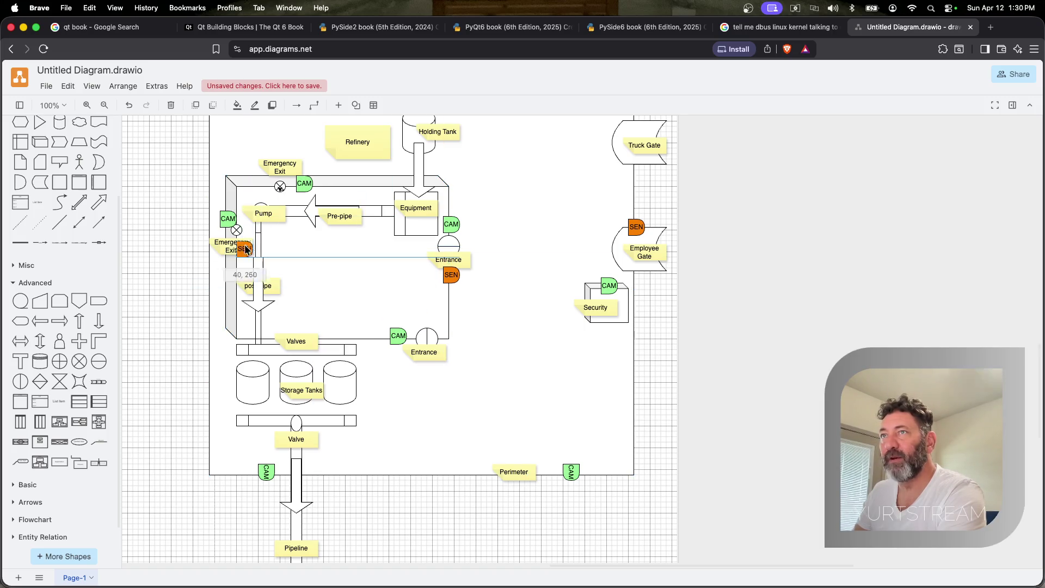
pyautogui.moveTo(245, 246); pyautogui.dragTo(251, 227)
pyautogui.moveTo(451, 276); pyautogui.dragTo(295, 197)
pyautogui.click(317, 200)
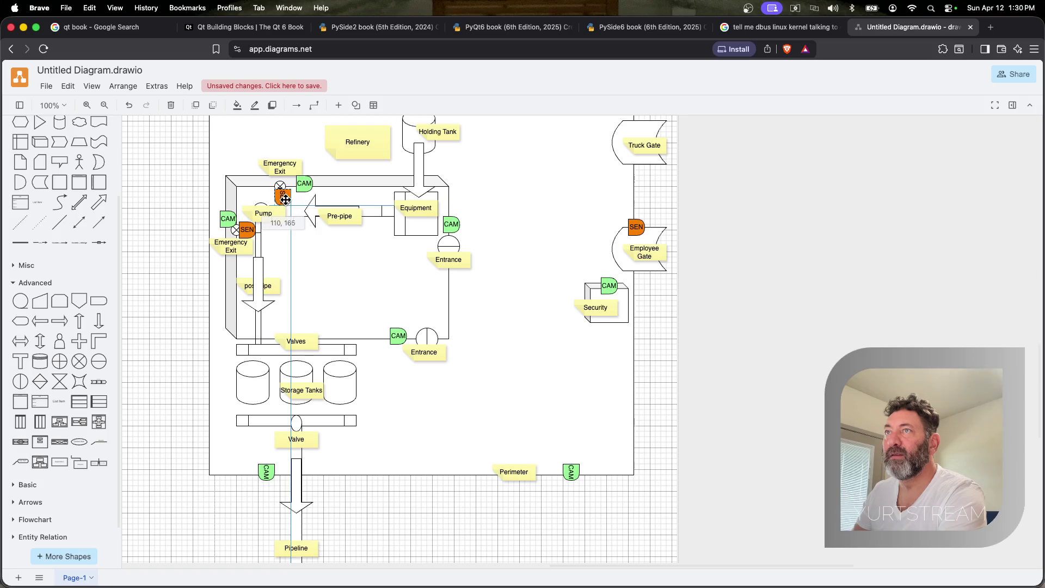
pyautogui.moveTo(294, 195); pyautogui.dragTo(282, 194)
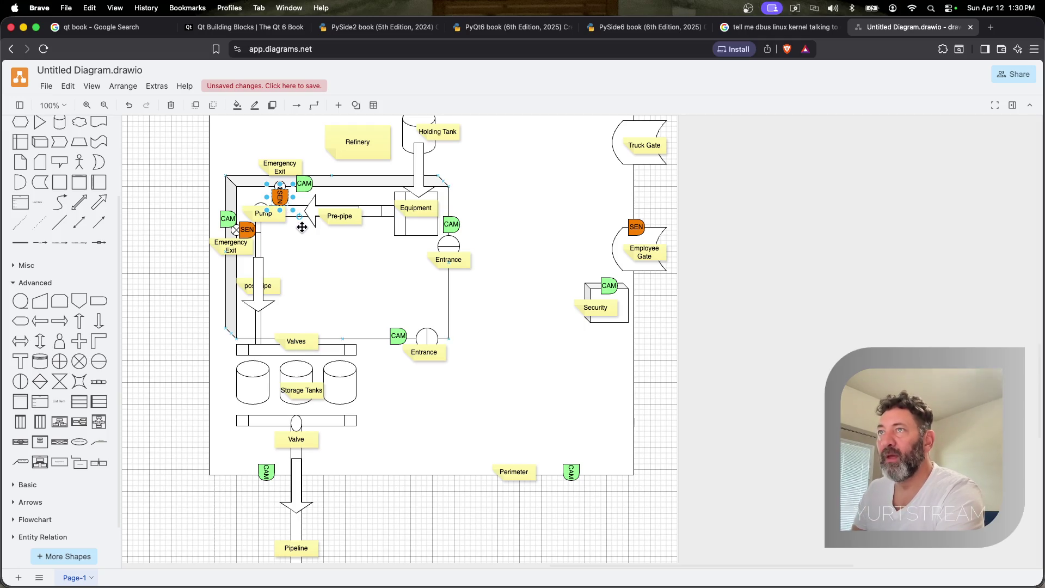
# Place SEN markers beside the Pump, in the Equipment box and on all three Storage Tanks
pyautogui.moveTo(280, 195); pyautogui.dragTo(279, 219)
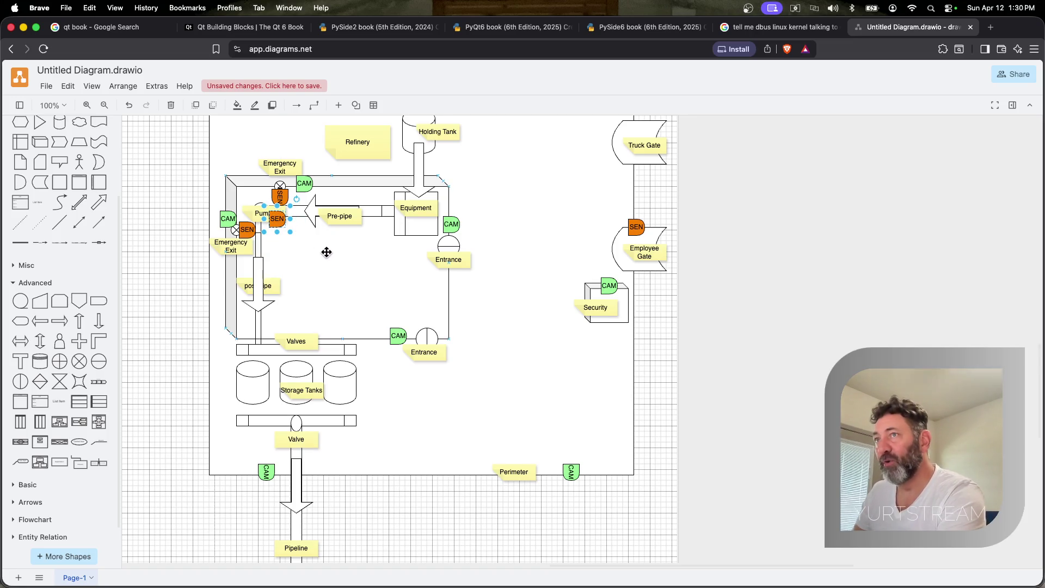
pyautogui.moveTo(315, 243)
pyautogui.mouseDown()
pyautogui.moveTo(409, 226)
pyautogui.moveTo(400, 240)
pyautogui.moveTo(394, 196)
pyautogui.mouseUp()
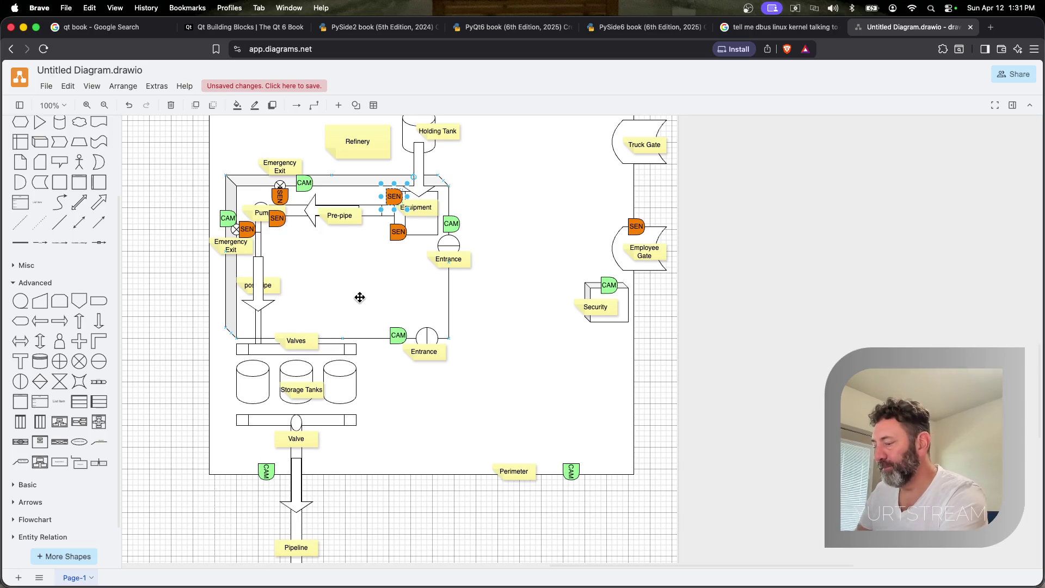
pyautogui.click(398, 232)
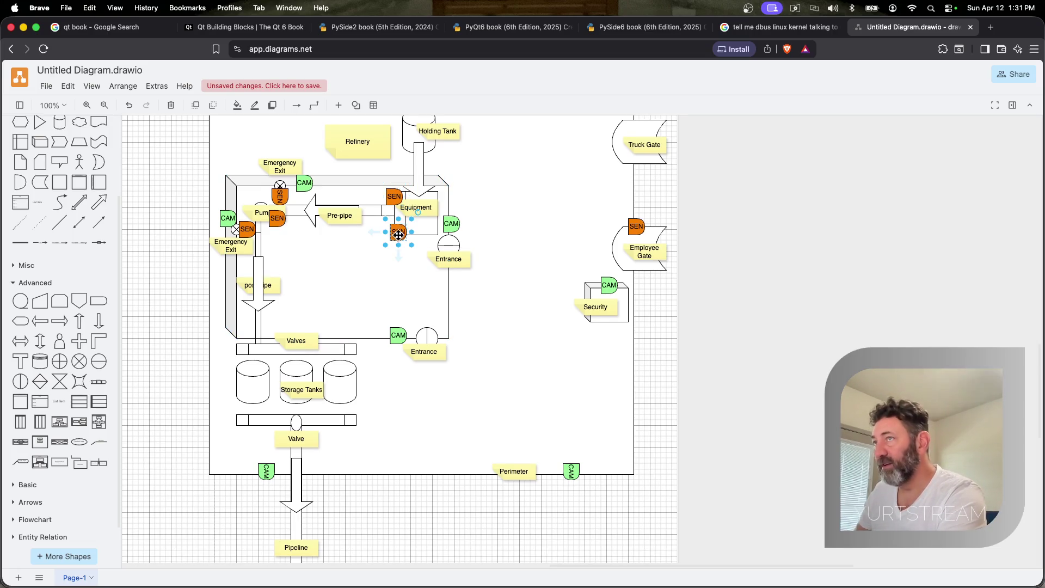
pyautogui.click(372, 308)
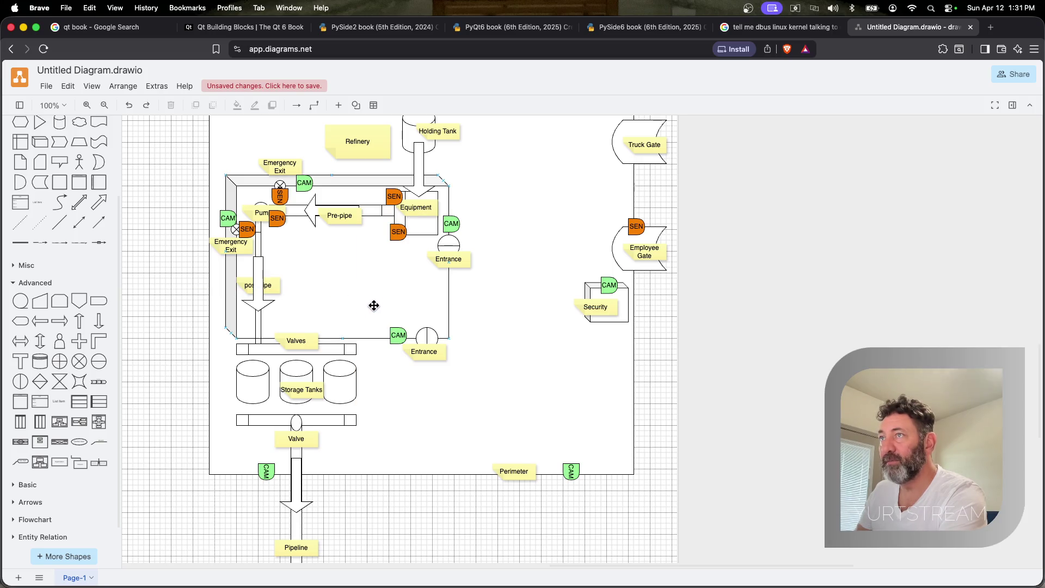
pyautogui.click(396, 232)
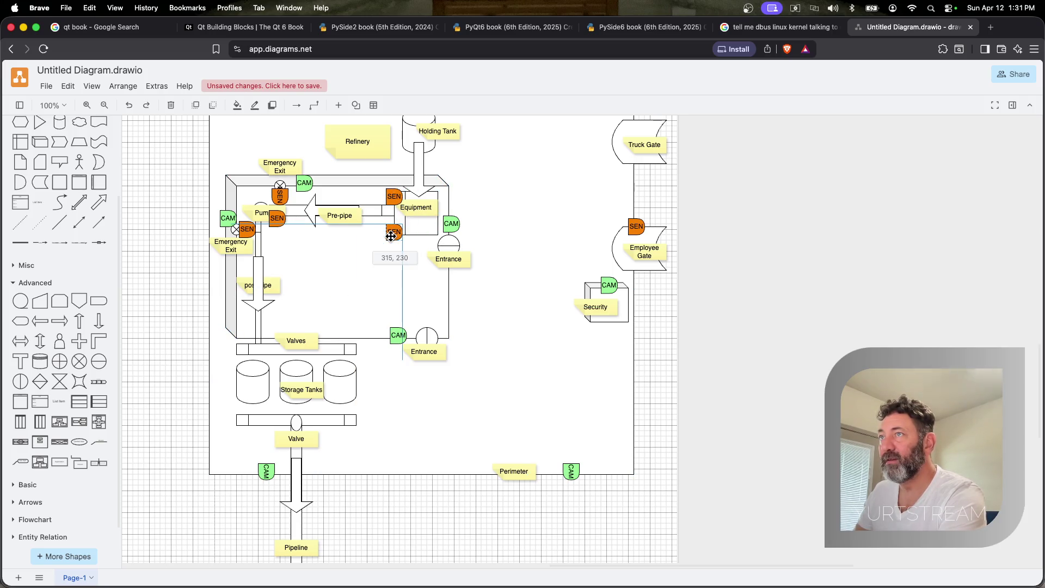
pyautogui.moveTo(396, 238); pyautogui.dragTo(343, 379)
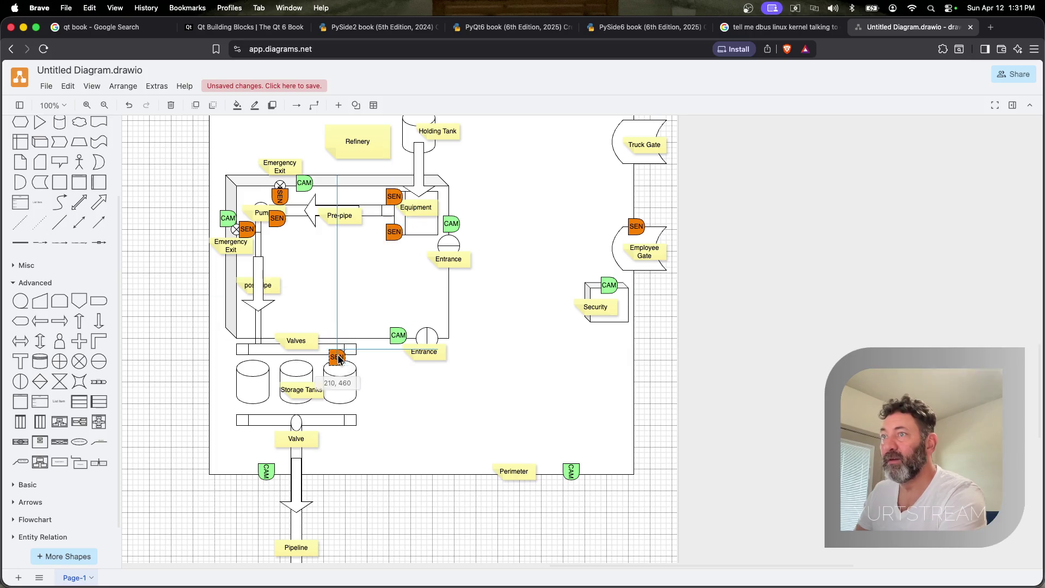
pyautogui.click(397, 232)
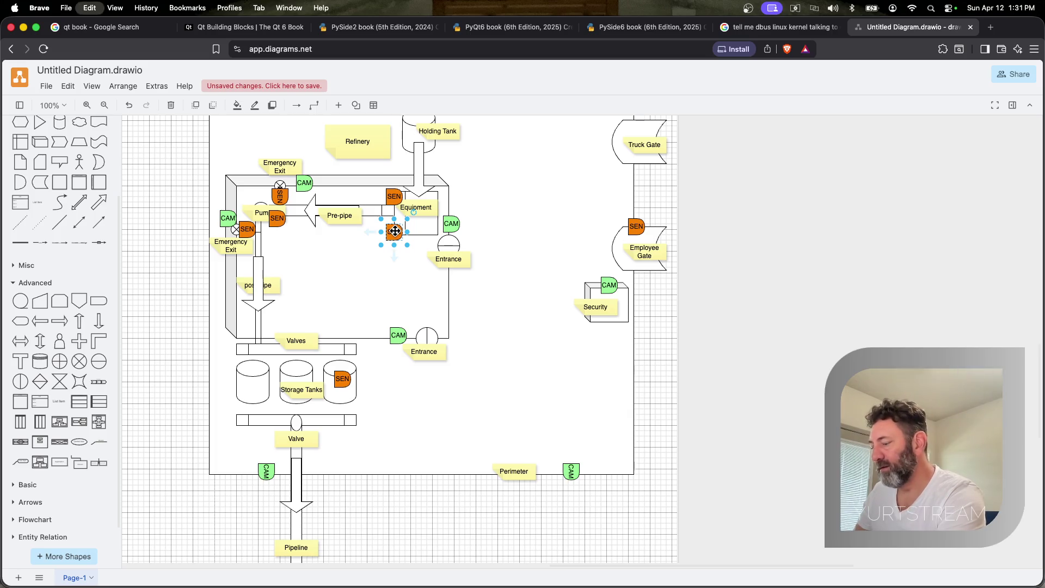
pyautogui.moveTo(397, 232)
pyautogui.mouseDown()
pyautogui.moveTo(309, 336)
pyautogui.moveTo(298, 369)
pyautogui.moveTo(340, 370)
pyautogui.mouseUp()
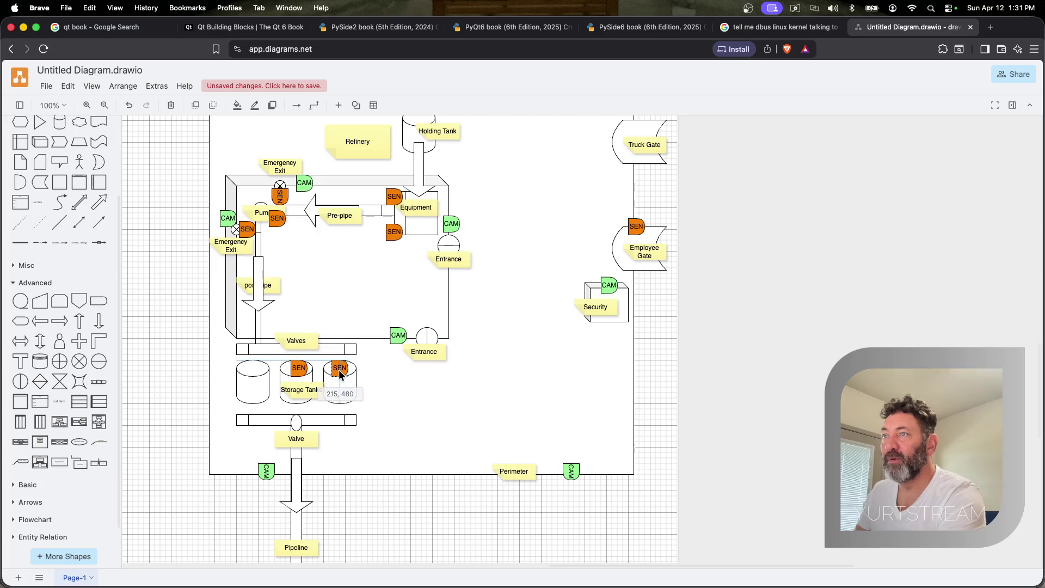
pyautogui.moveTo(340, 370); pyautogui.dragTo(256, 368)
# Paste SEN copies along the upper Valves bar and on the lower Valve bar
pyautogui.click(388, 239)
pyautogui.hscroll(1, 359, 261)
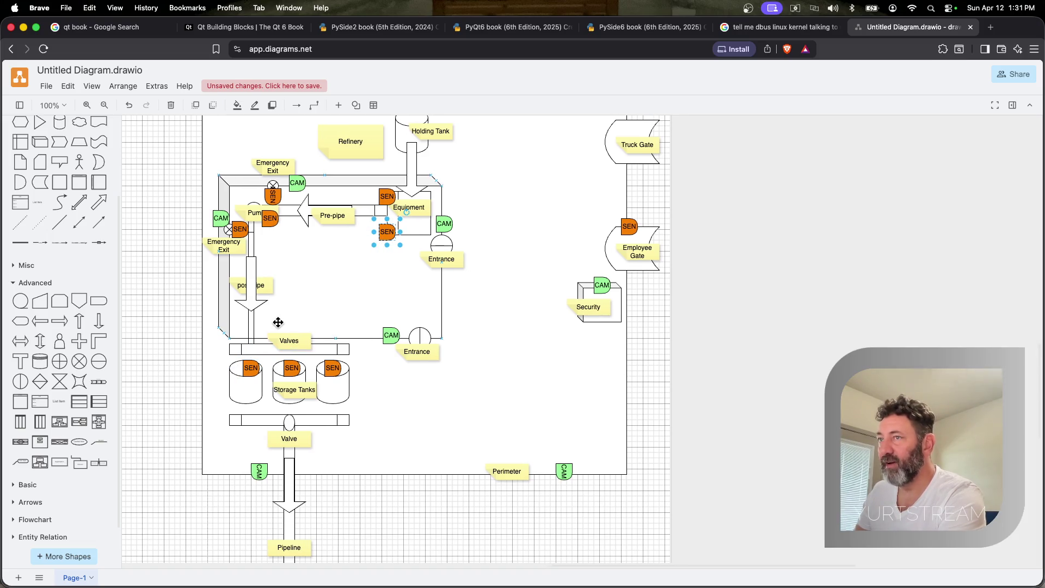
pyautogui.press('super+v')
pyautogui.moveTo(280, 327); pyautogui.dragTo(249, 350)
pyautogui.press('super+c')
pyautogui.press('super+v')
pyautogui.moveTo(274, 355); pyautogui.dragTo(333, 351)
pyautogui.press('super+v')
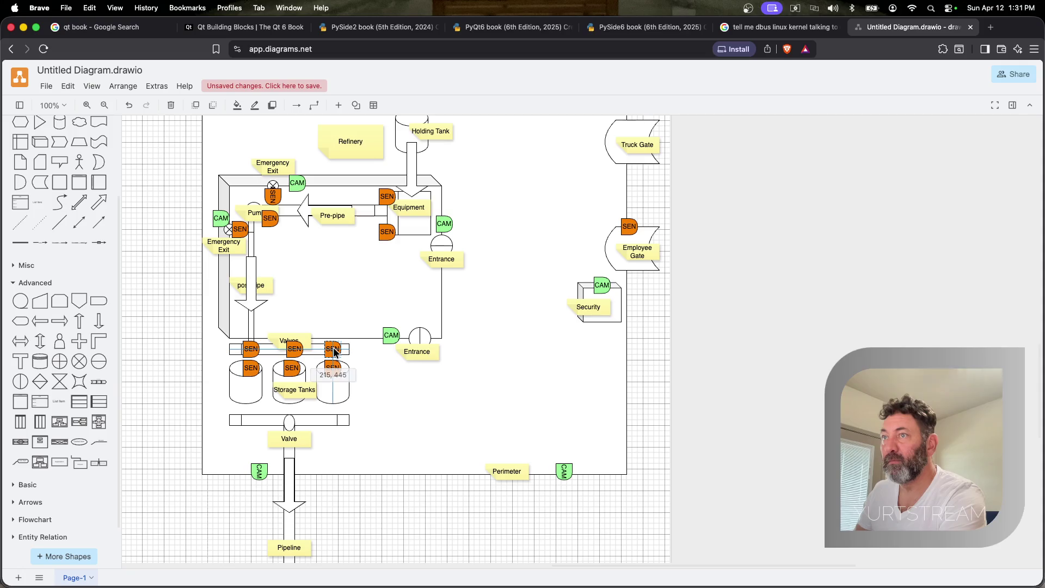
pyautogui.scroll(1, 341, 291)
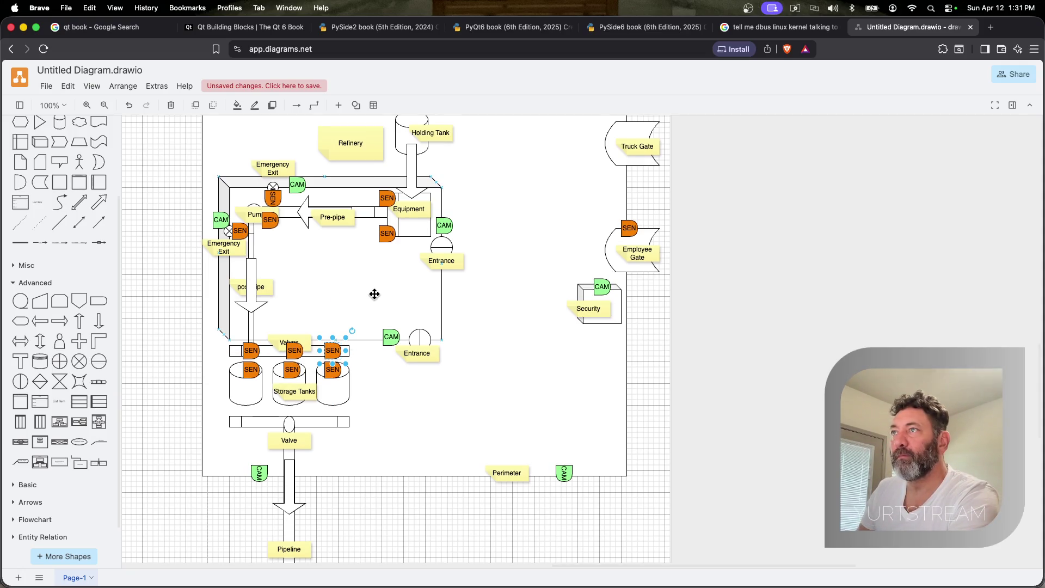
pyautogui.press('super+v')
pyautogui.moveTo(379, 304)
pyautogui.mouseDown()
pyautogui.moveTo(314, 420)
pyautogui.moveTo(294, 421)
pyautogui.mouseUp()
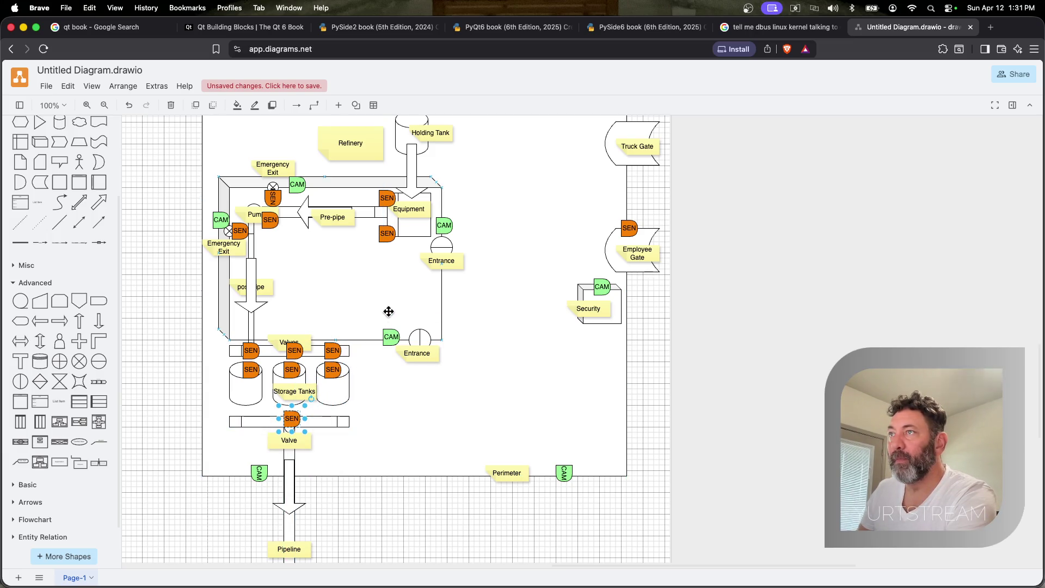
# Paste a SEN copy onto the Pipeline arrow
pyautogui.click(384, 235)
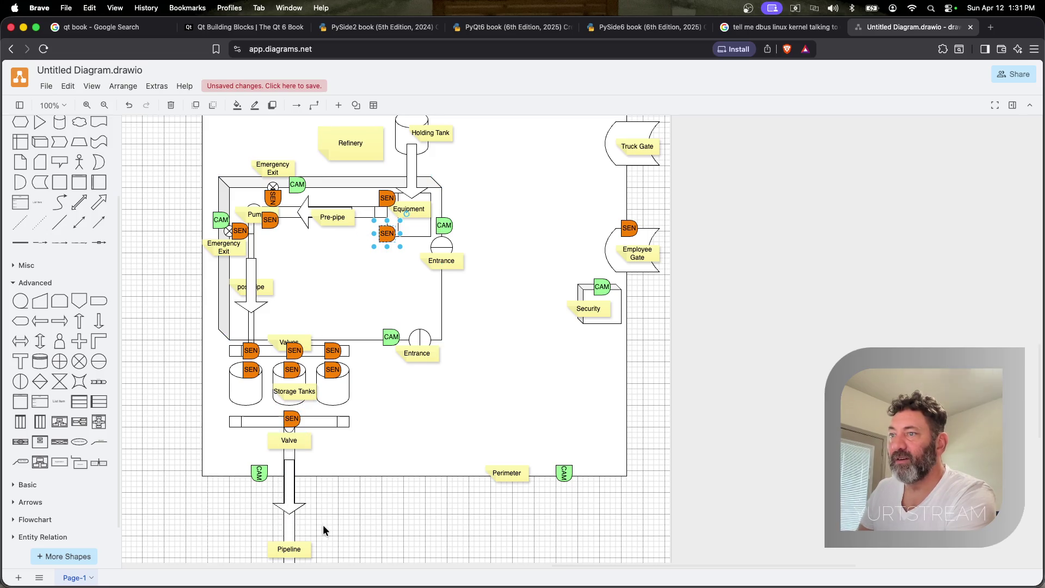
pyautogui.press('super+v')
pyautogui.moveTo(362, 454); pyautogui.dragTo(297, 534)
pyautogui.scroll(3, 301, 347)
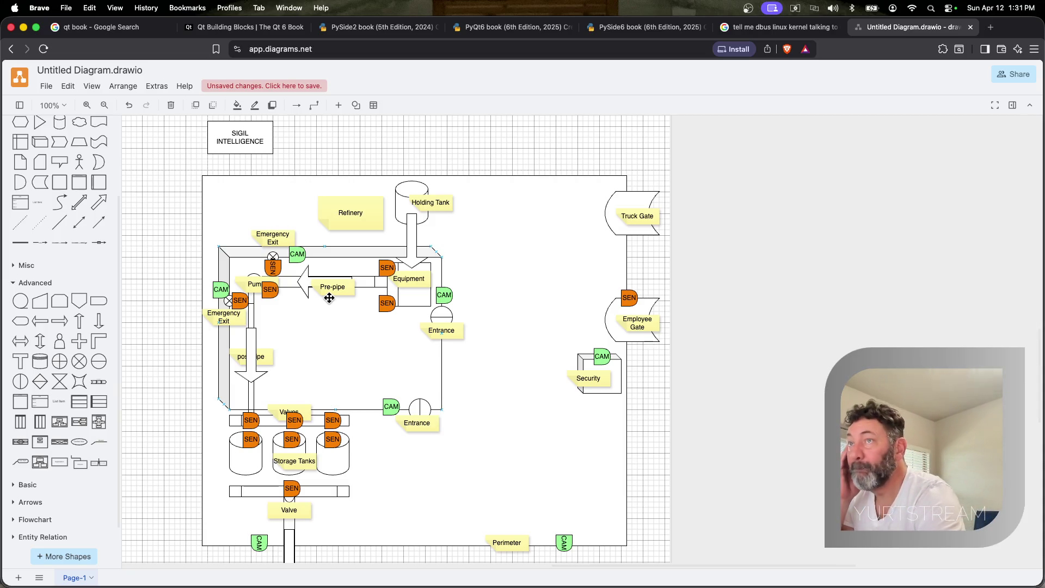
# Paste a SEN onto the Holding Tank and nudge the lower Entrance CAM toward its gate
pyautogui.press('super+v')
pyautogui.moveTo(335, 305); pyautogui.dragTo(414, 184)
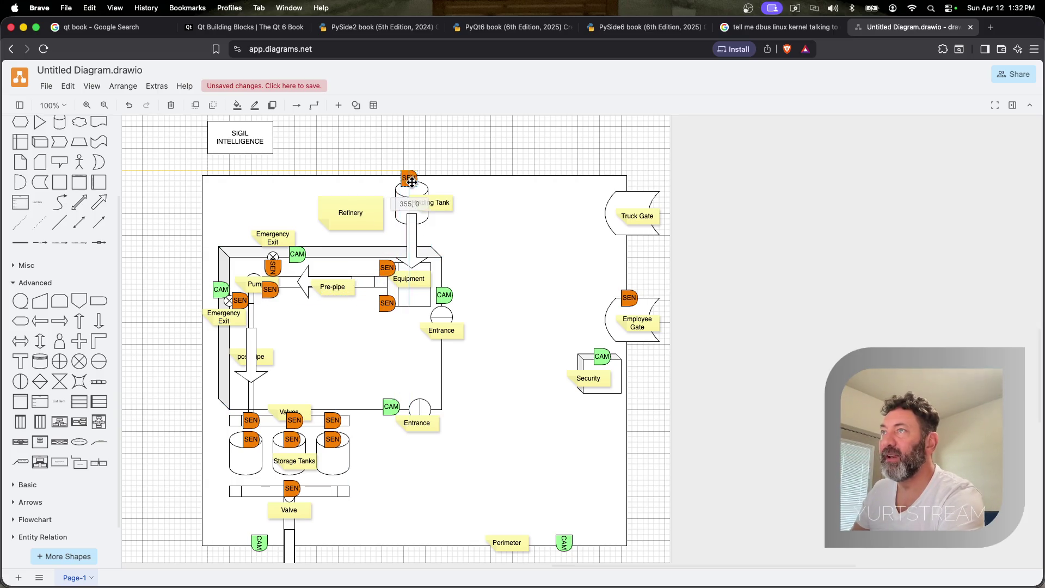
pyautogui.scroll(-3, 394, 316)
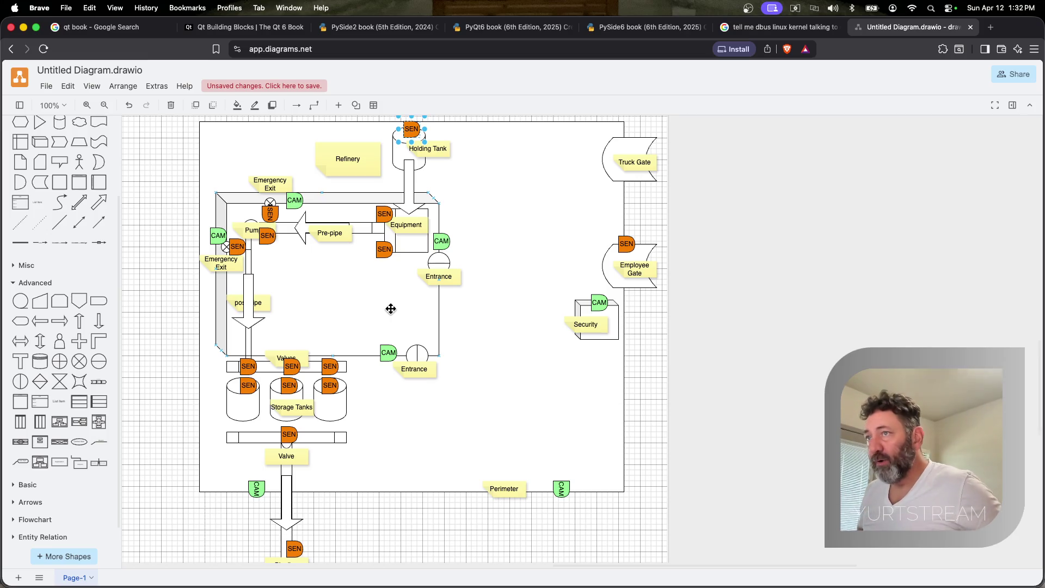
pyautogui.moveTo(385, 352)
pyautogui.mouseDown()
pyautogui.moveTo(405, 347)
pyautogui.moveTo(394, 358)
pyautogui.mouseUp()
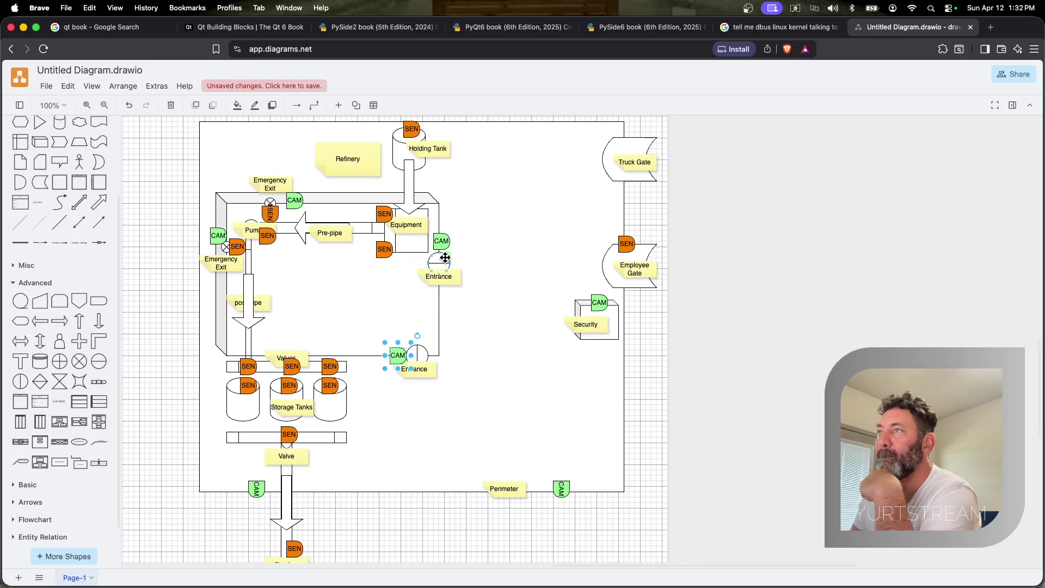
# Rotate the CAM above the upper Entrance by 90°
pyautogui.click(443, 243)
pyautogui.click(460, 222)
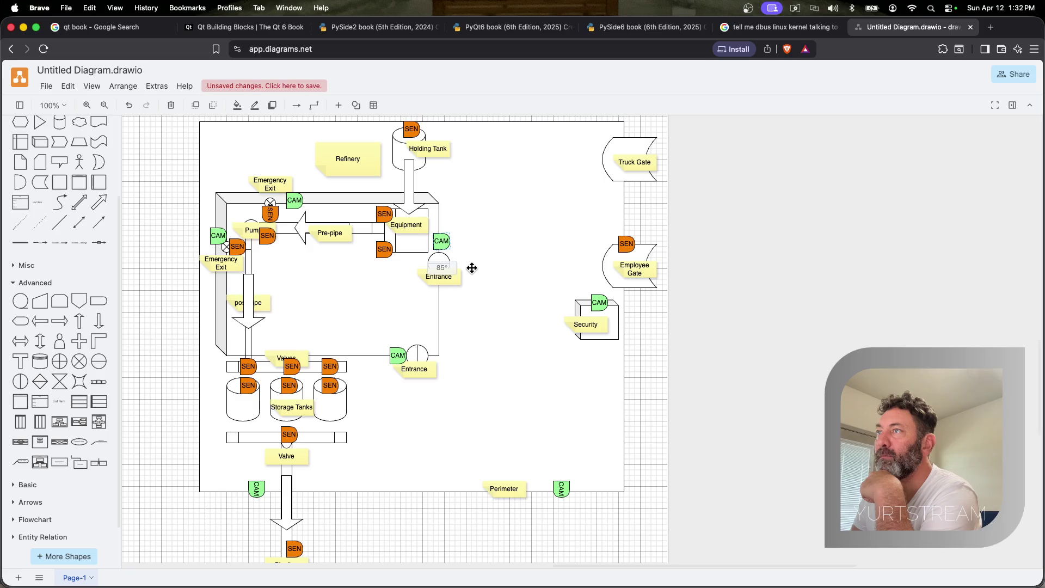
pyautogui.moveTo(471, 270); pyautogui.dragTo(457, 262)
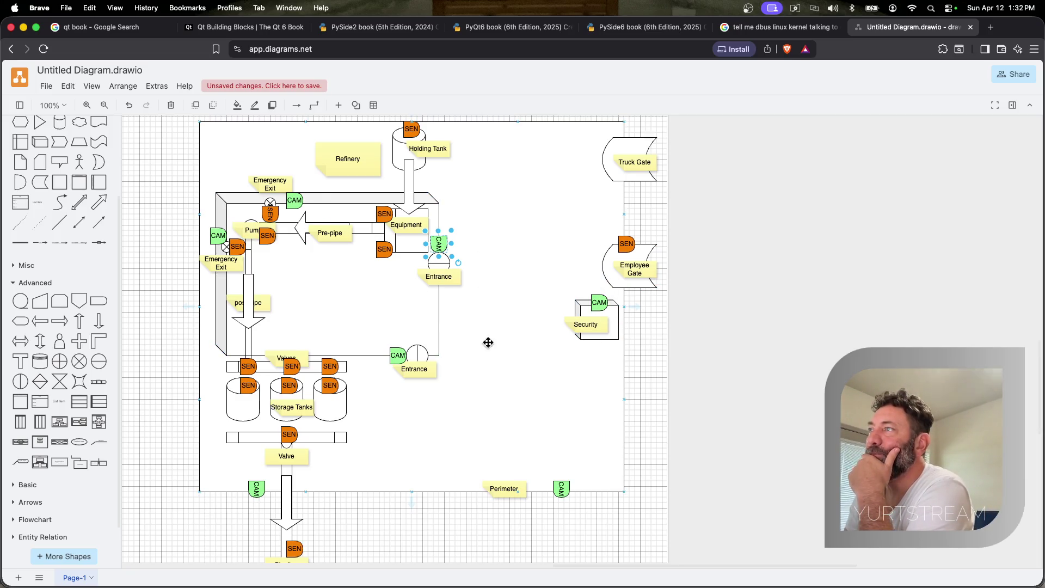
# Copy the Security CAM up to the Truck Gate and fine-tune its position
pyautogui.click(591, 305)
pyautogui.moveTo(590, 305); pyautogui.dragTo(605, 134)
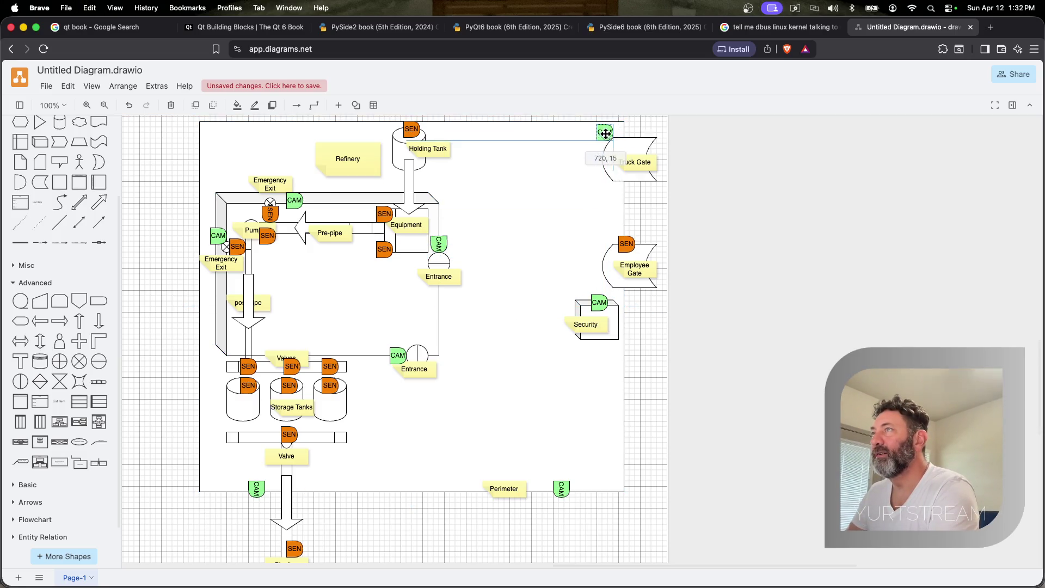
pyautogui.moveTo(605, 133); pyautogui.dragTo(627, 141)
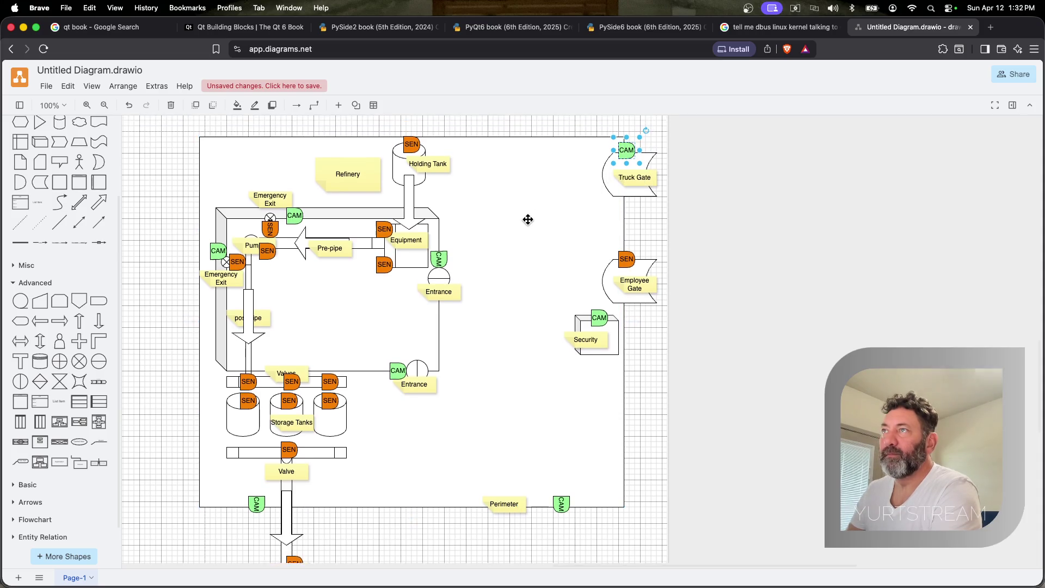
pyautogui.scroll(3, 528, 219)
pyautogui.scroll(-3, 527, 219)
pyautogui.scroll(3, 527, 219)
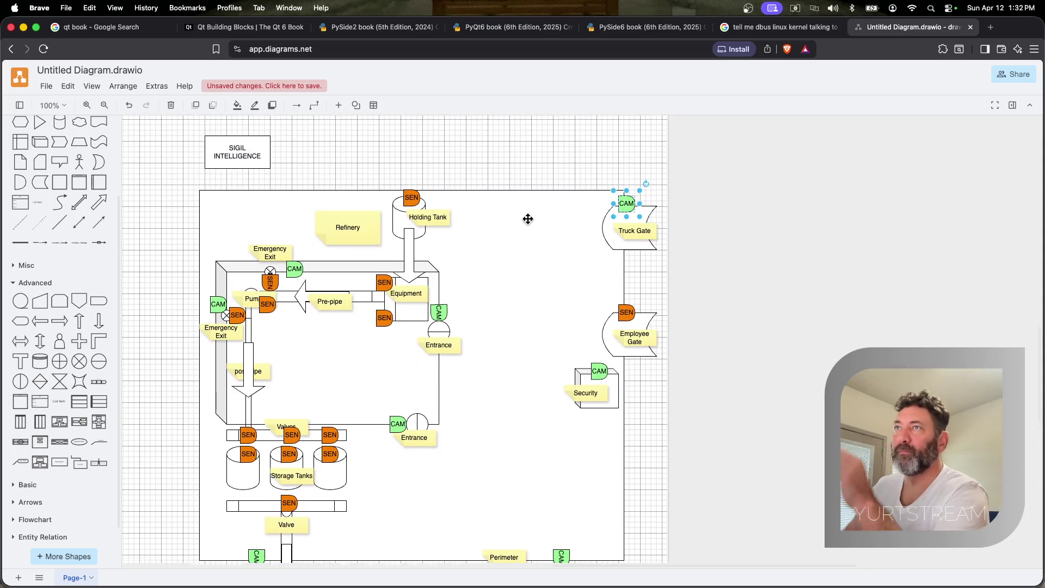
pyautogui.scroll(-1, 527, 219)
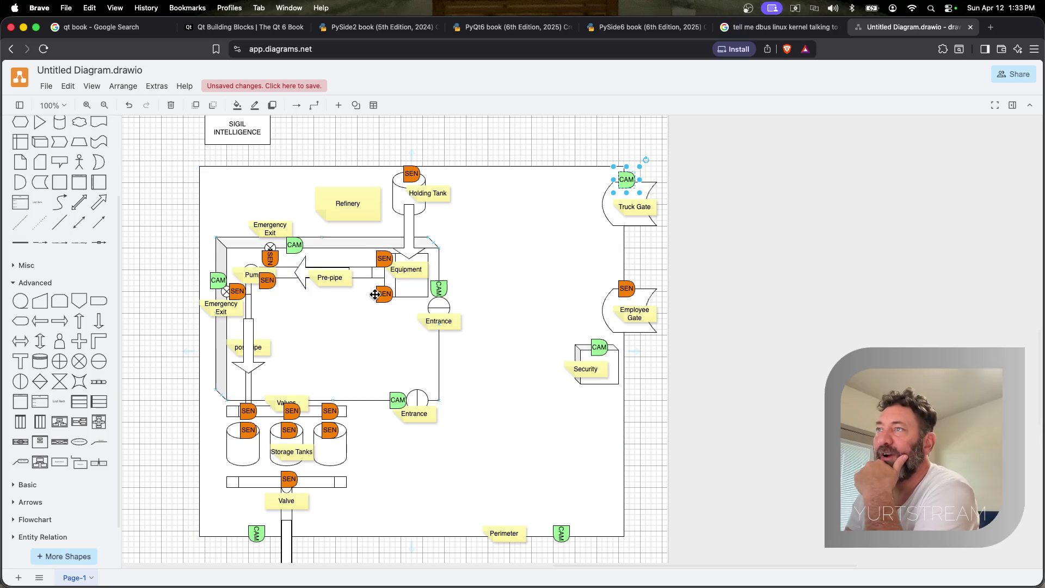
pyautogui.scroll(-2, 375, 291)
# Move the Pump SEN up beside the CAM at the upper Emergency Exit
pyautogui.moveTo(391, 292); pyautogui.dragTo(383, 297)
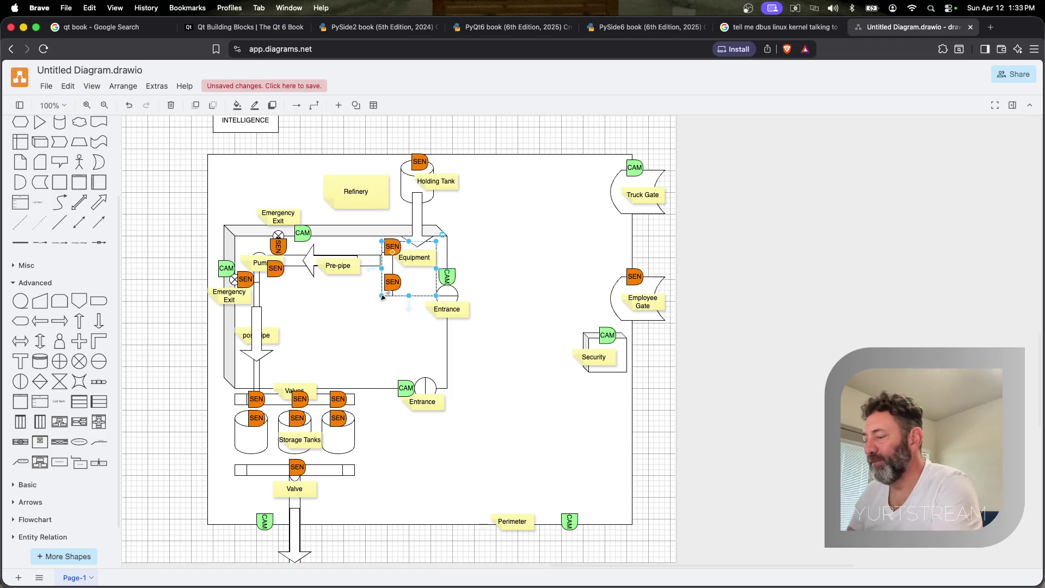
pyautogui.click(495, 276)
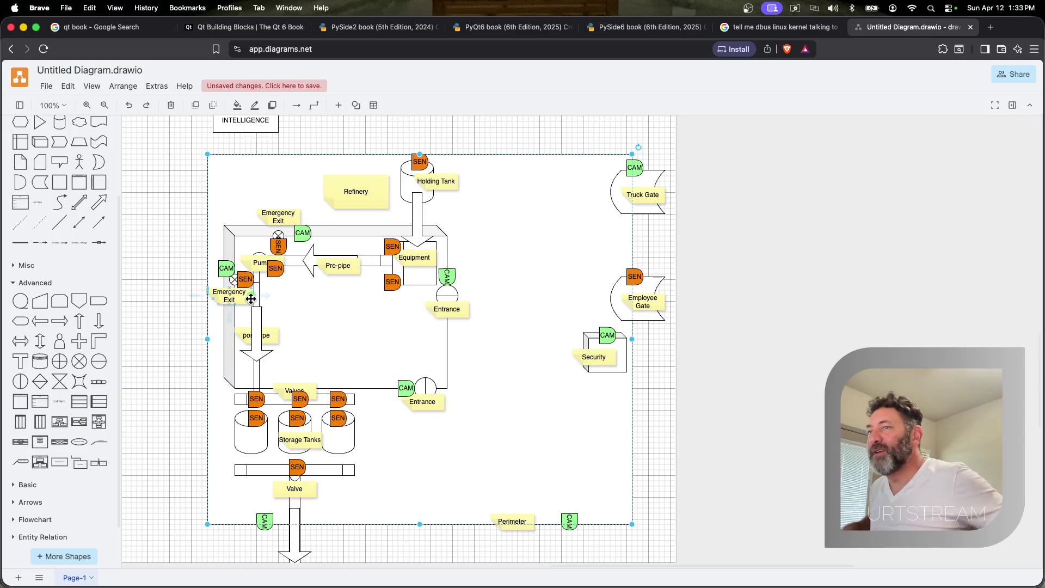
pyautogui.scroll(-2, 286, 381)
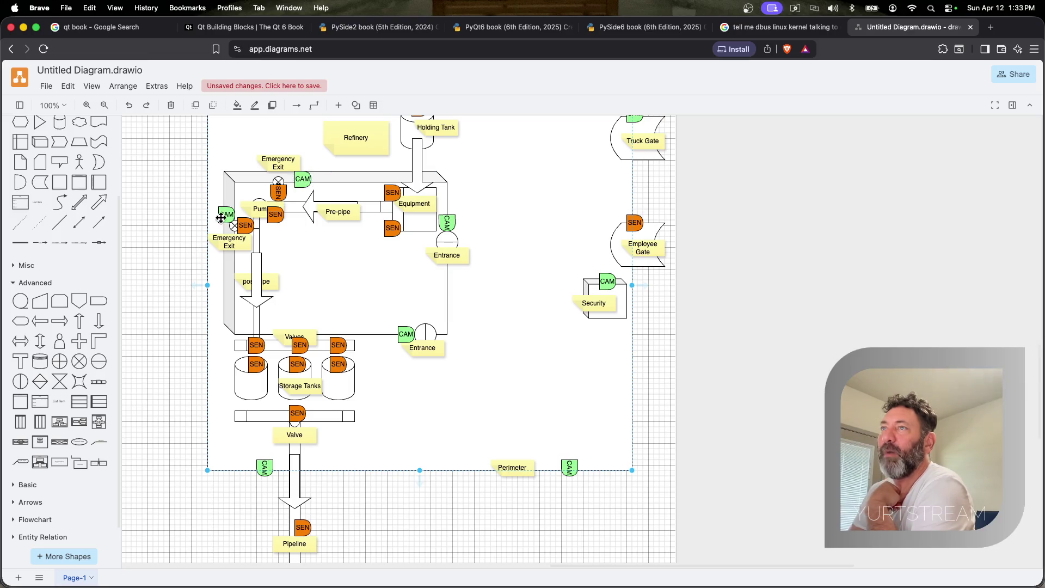
pyautogui.moveTo(302, 178); pyautogui.dragTo(291, 182)
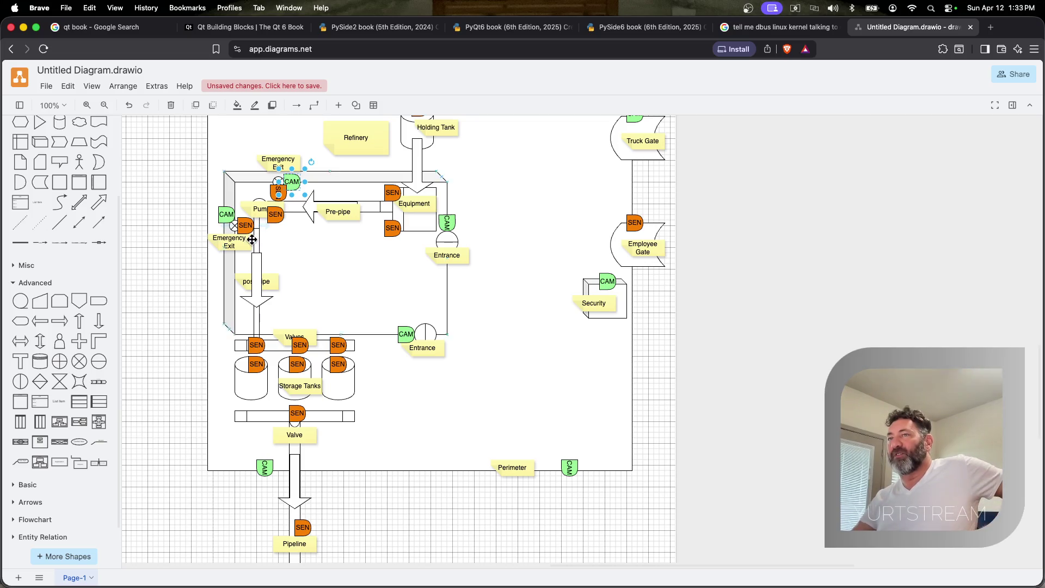
pyautogui.click(245, 226)
pyautogui.moveTo(244, 225)
pyautogui.mouseDown()
pyautogui.moveTo(235, 229)
pyautogui.moveTo(270, 178)
pyautogui.mouseUp()
# Rotate that CAM marker 90° so it sits upright along the wall
pyautogui.click(284, 178)
pyautogui.click(319, 172)
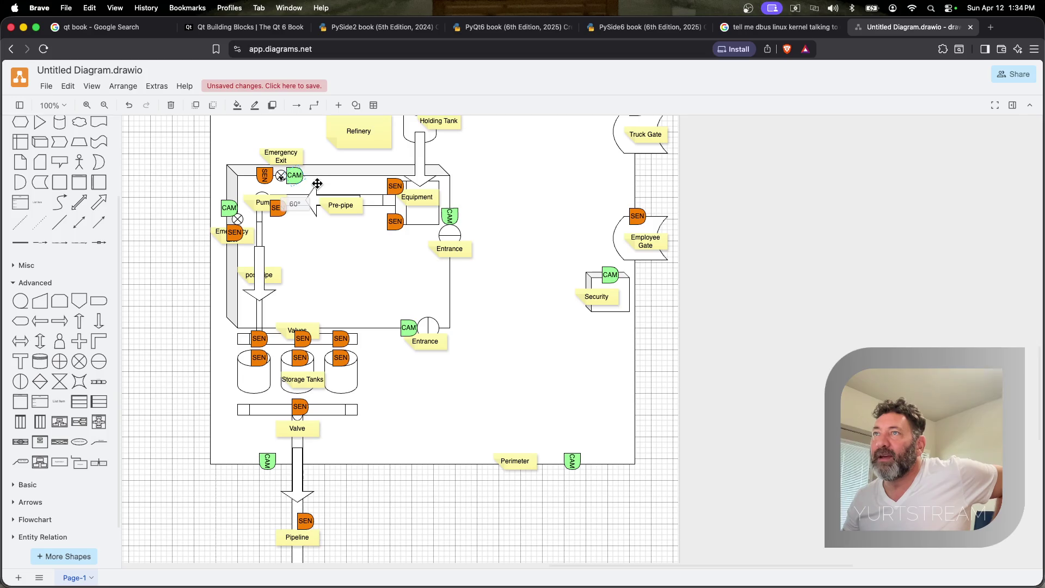
pyautogui.moveTo(313, 190); pyautogui.dragTo(314, 192)
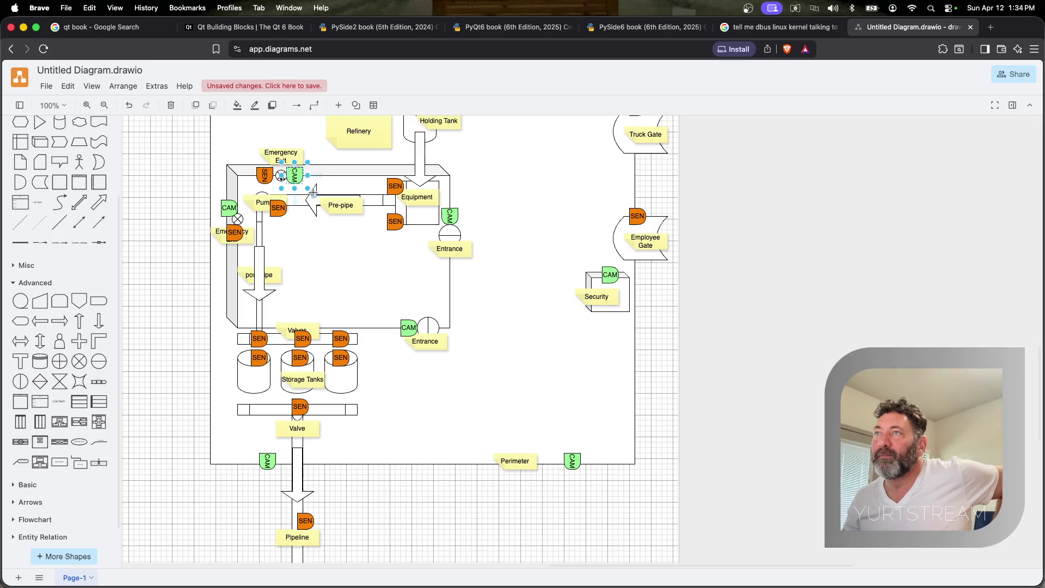
pyautogui.click(267, 180)
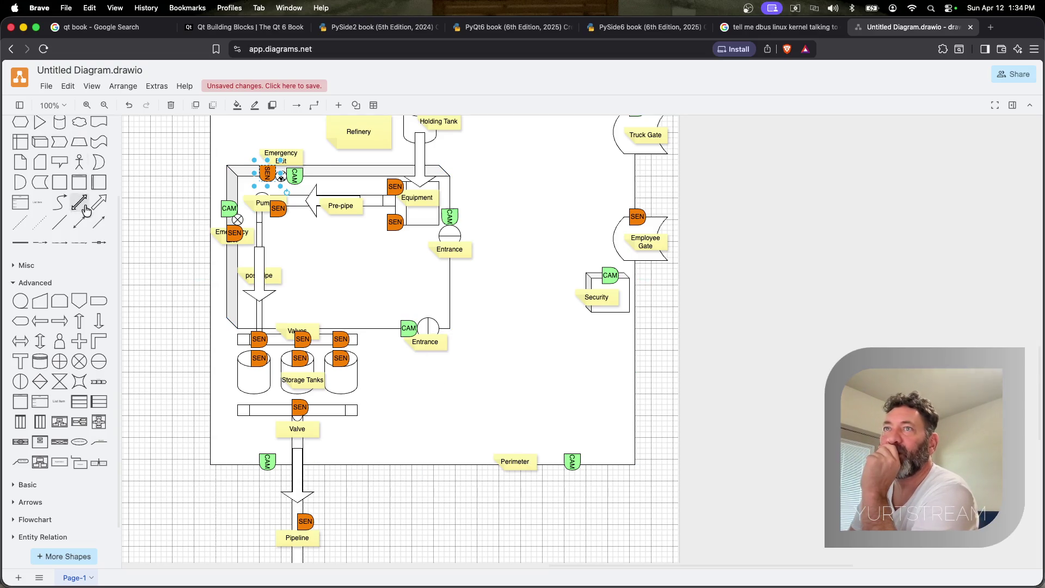
pyautogui.scroll(-1, 84, 361)
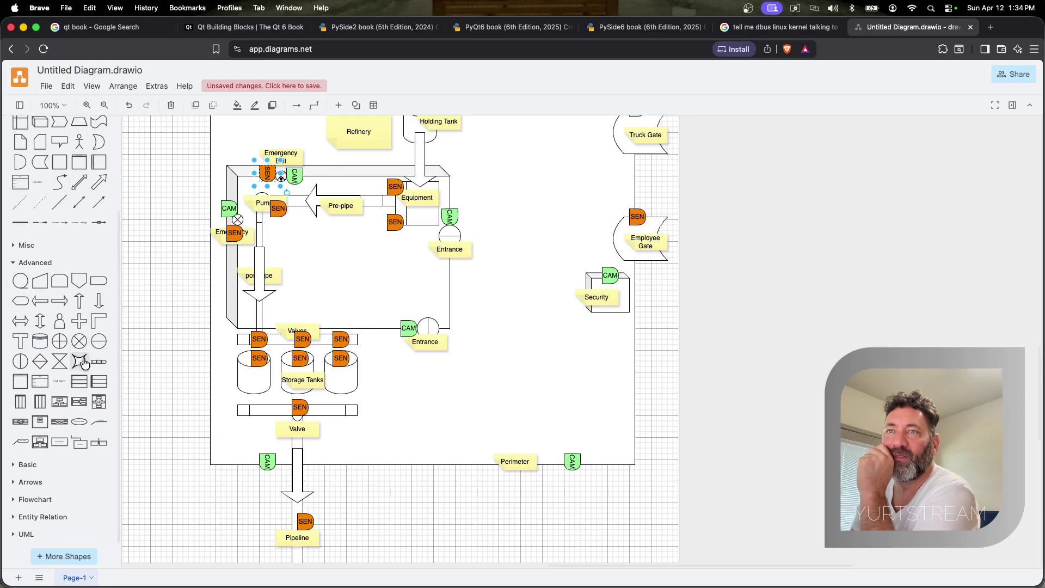
pyautogui.moveTo(39, 421)
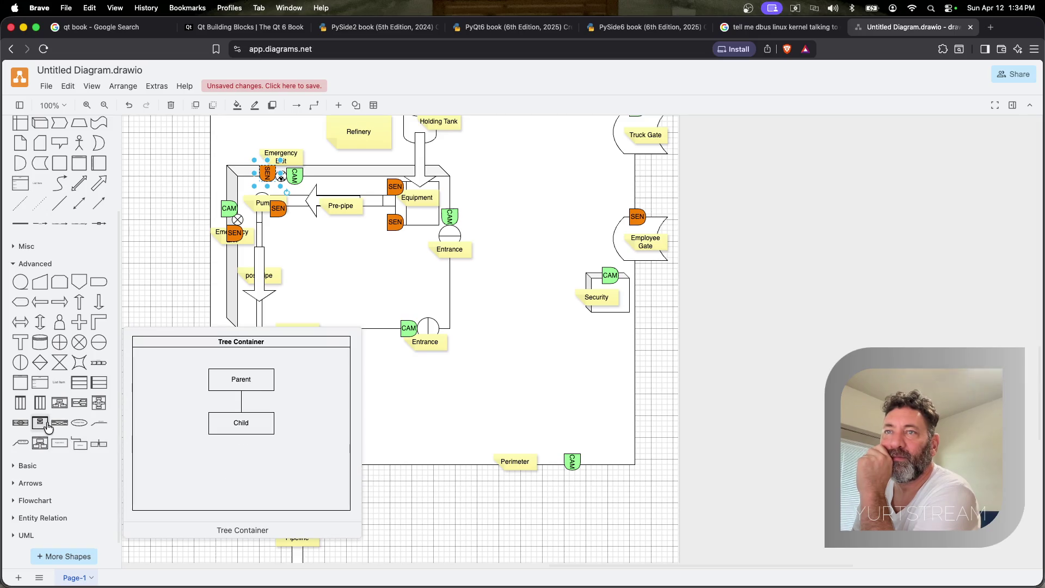
pyautogui.moveTo(99, 403); pyautogui.dragTo(576, 322)
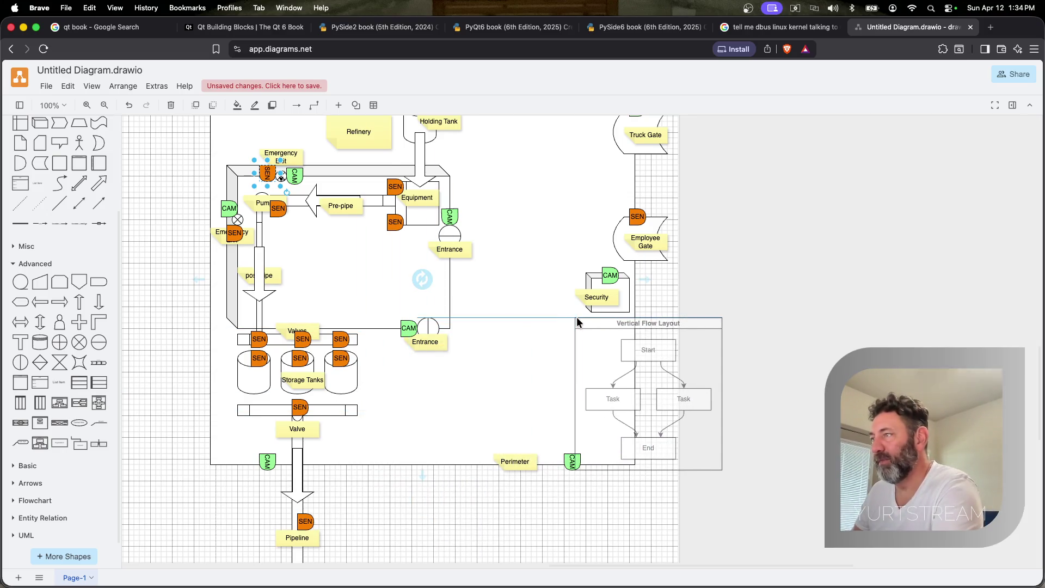
pyautogui.press('super+z')
pyautogui.click(27, 466)
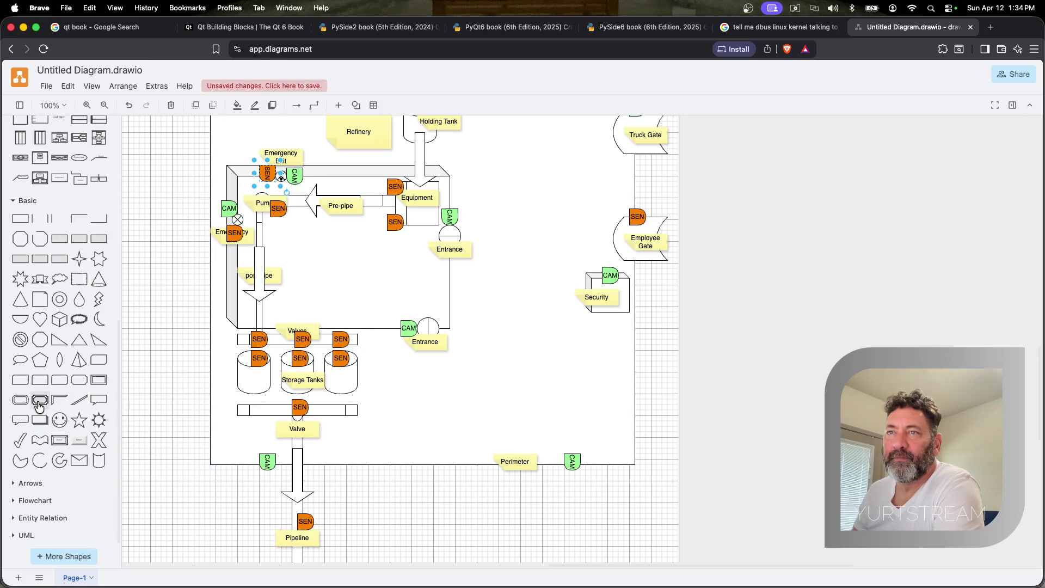
pyautogui.moveTo(20, 400)
pyautogui.mouseDown()
pyautogui.moveTo(596, 360)
pyautogui.moveTo(611, 385)
pyautogui.moveTo(589, 354)
pyautogui.mouseUp()
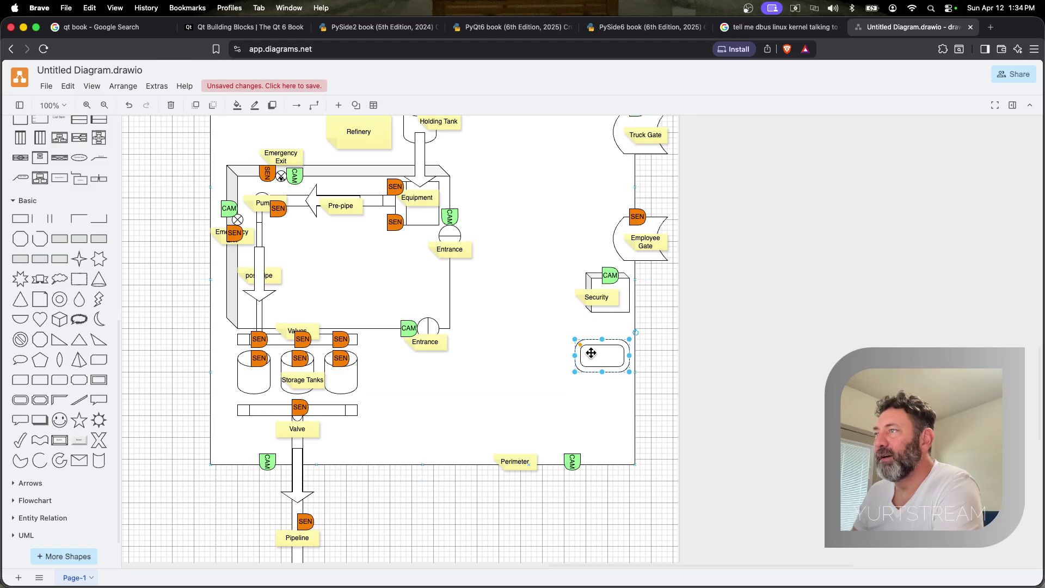
pyautogui.click(589, 353)
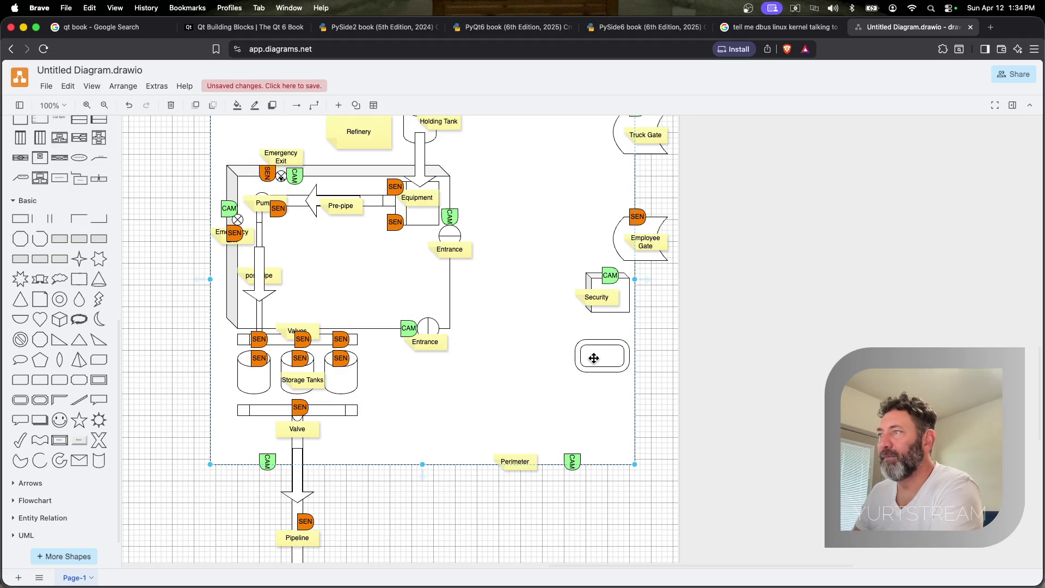
pyautogui.press('Delete')
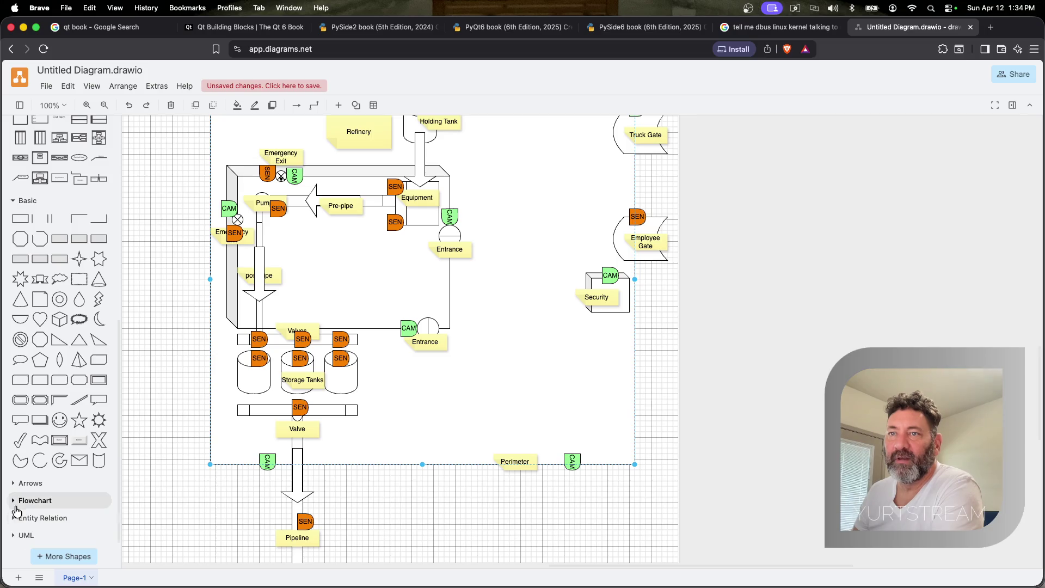
pyautogui.click(35, 500)
pyautogui.scroll(-3, 57, 458)
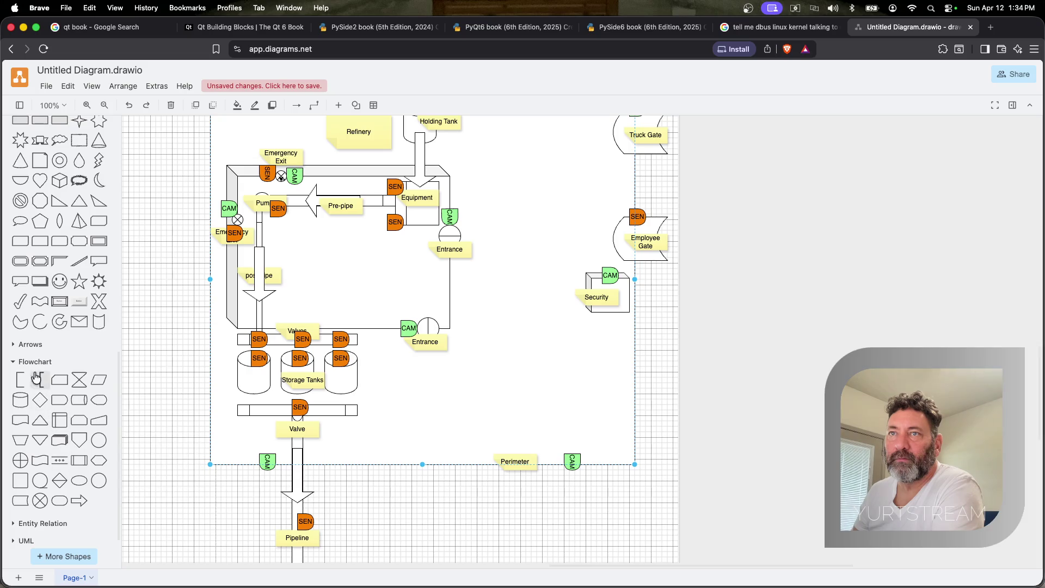
pyautogui.scroll(5, 39, 327)
pyautogui.click(12, 148)
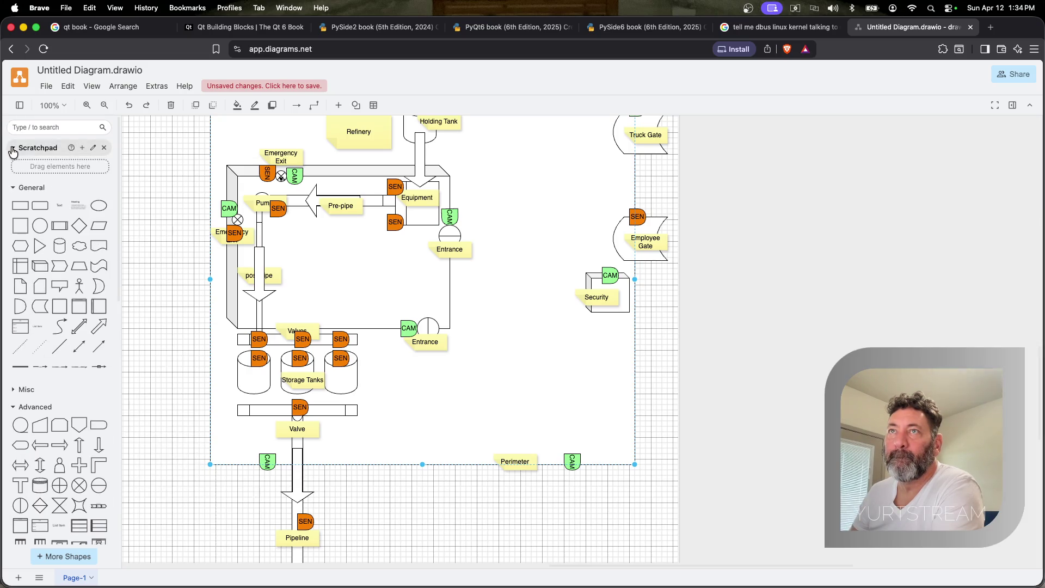
pyautogui.click(14, 166)
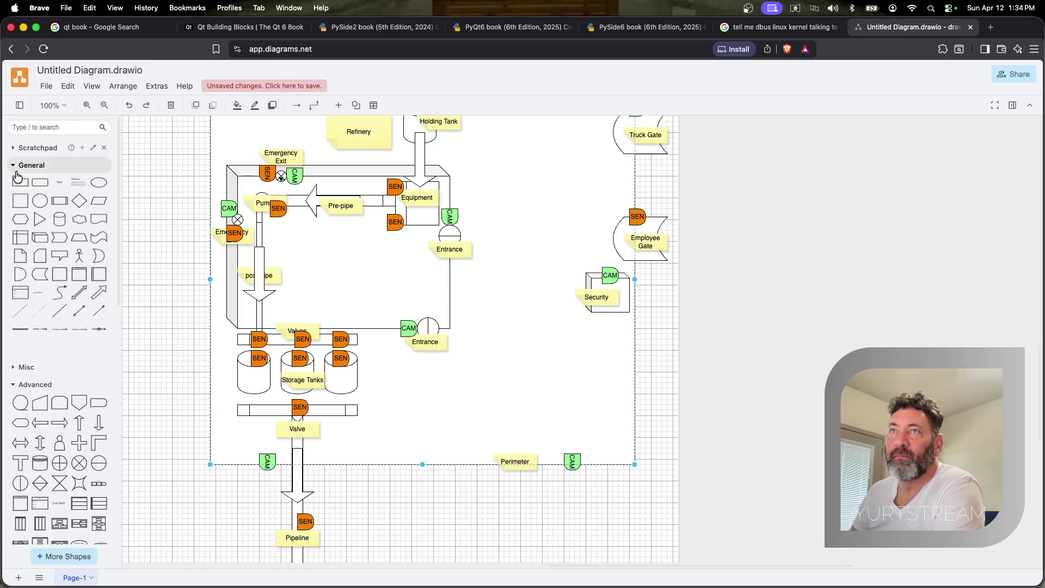
# Add Actor stick figures as Patrol guards, placing copies by Security and the Truck Gate
pyautogui.moveTo(79, 263)
pyautogui.mouseDown()
pyautogui.moveTo(493, 214)
pyautogui.moveTo(507, 238)
pyautogui.moveTo(545, 160)
pyautogui.mouseUp()
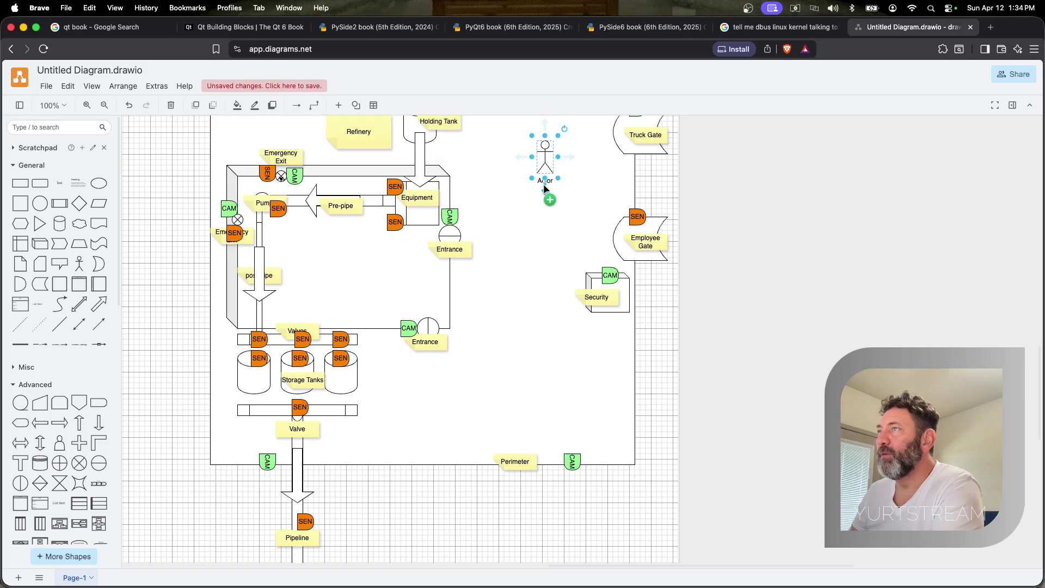
pyautogui.press('Escape')
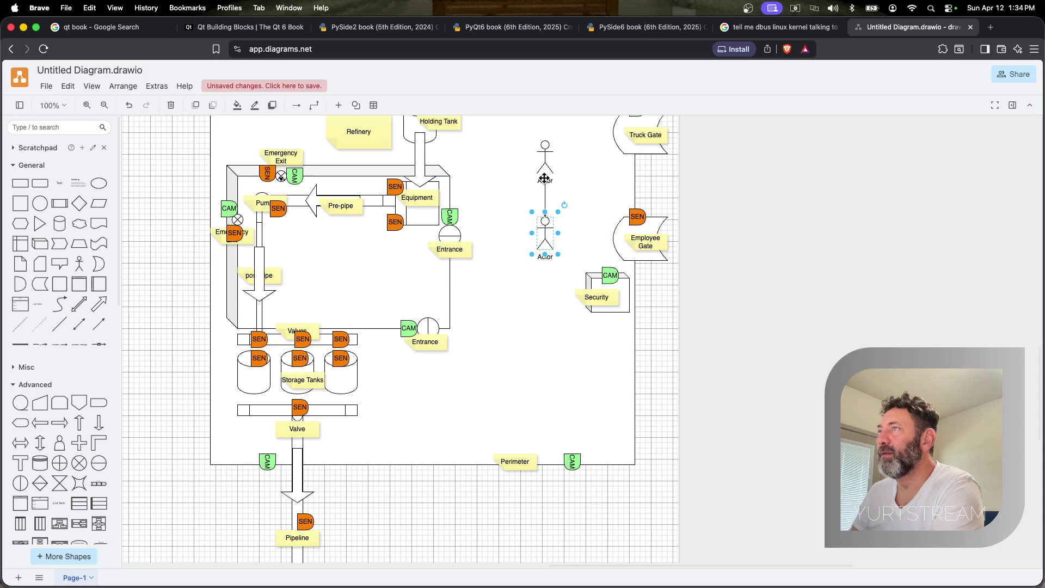
pyautogui.click(551, 187)
pyautogui.write('P')
pyautogui.moveTo(545, 167); pyautogui.dragTo(643, 517)
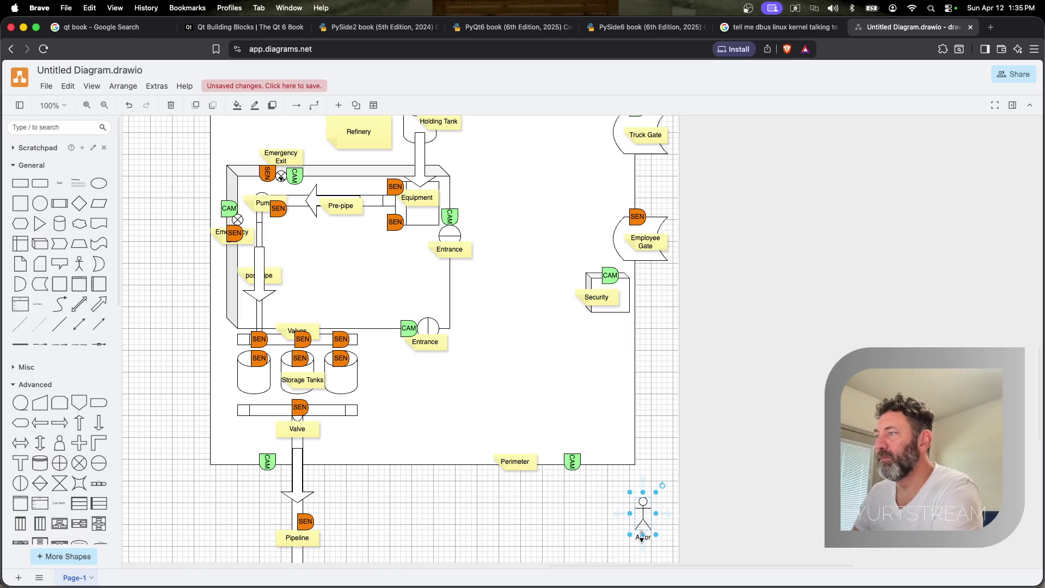
pyautogui.write('Patr')
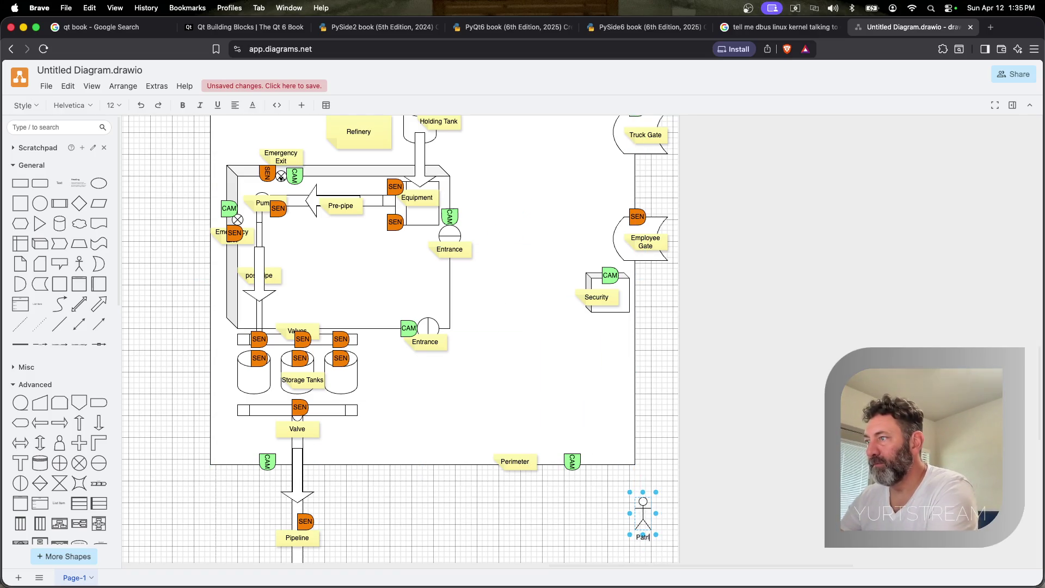
pyautogui.write('ol')
pyautogui.moveTo(642, 510); pyautogui.dragTo(668, 306)
pyautogui.moveTo(675, 323)
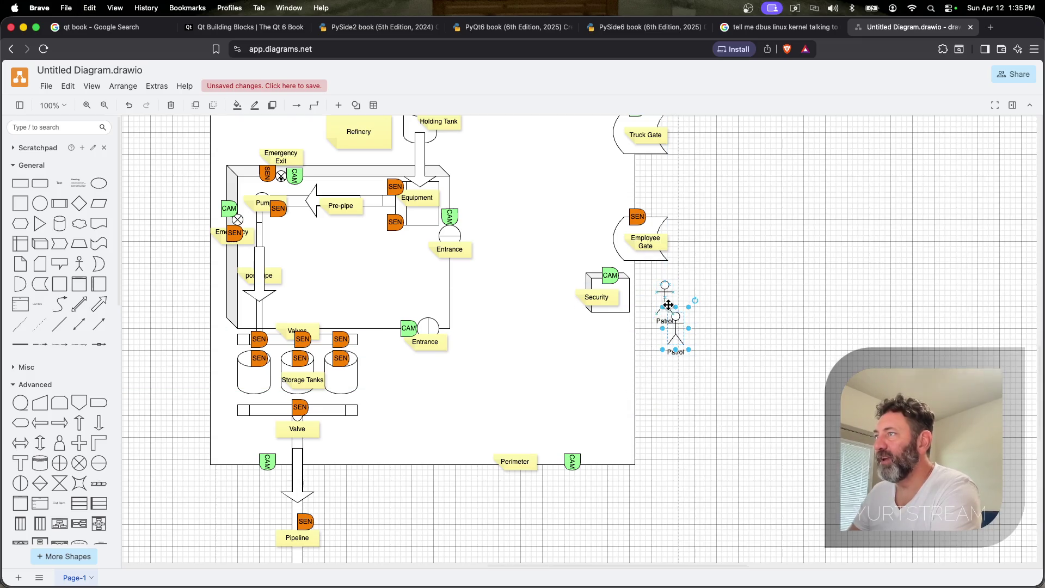
pyautogui.click(553, 340)
pyautogui.moveTo(674, 323); pyautogui.dragTo(575, 147)
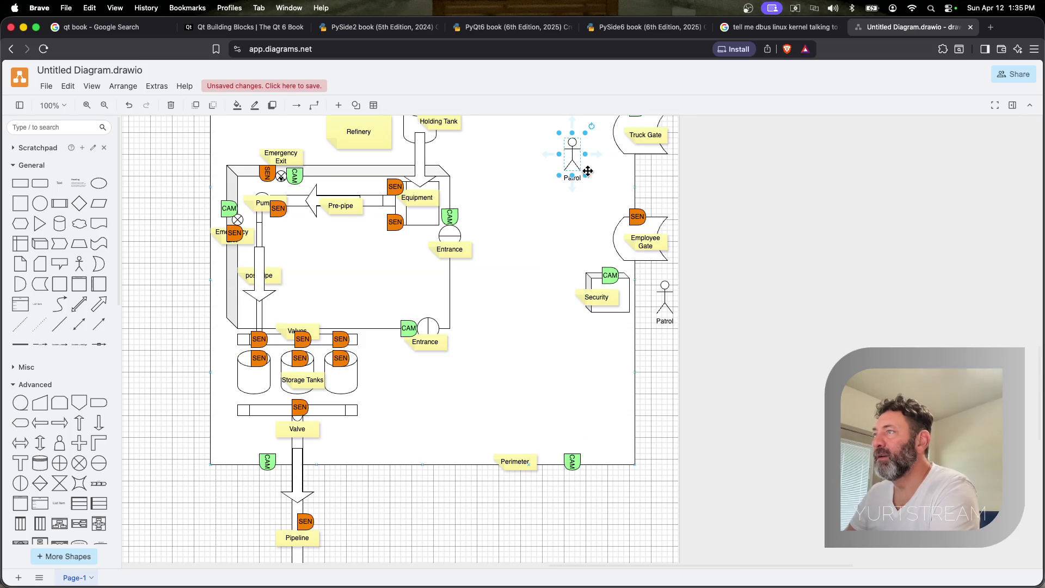
# Bring a Patrol figure into the pipe loop near the Entrance and shrink it
pyautogui.moveTo(665, 304)
pyautogui.mouseDown()
pyautogui.moveTo(429, 427)
pyautogui.moveTo(419, 261)
pyautogui.mouseUp()
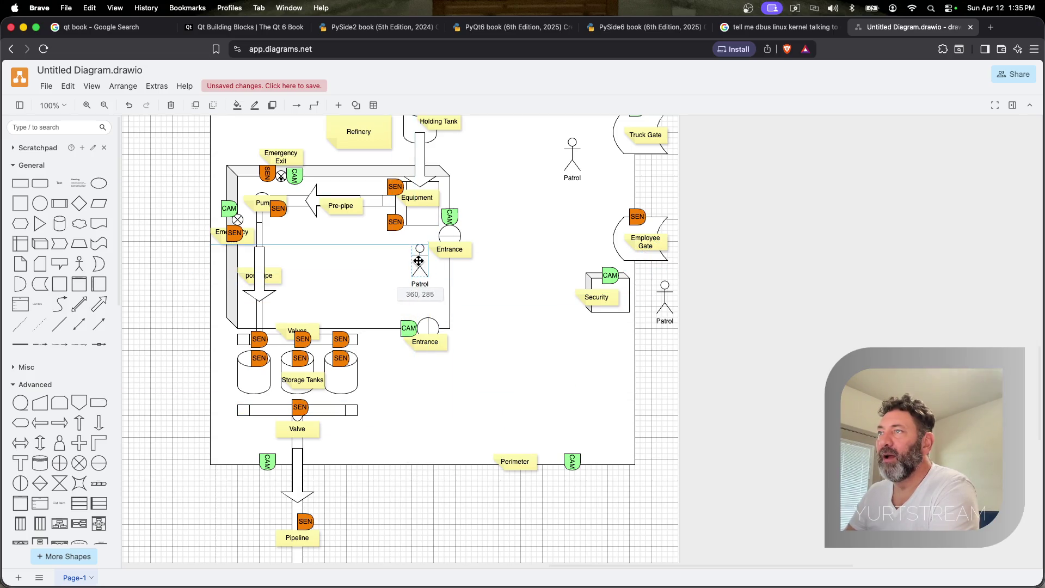
pyautogui.moveTo(419, 261)
pyautogui.mouseDown()
pyautogui.moveTo(437, 262)
pyautogui.moveTo(438, 274)
pyautogui.mouseUp()
pyautogui.click(582, 175)
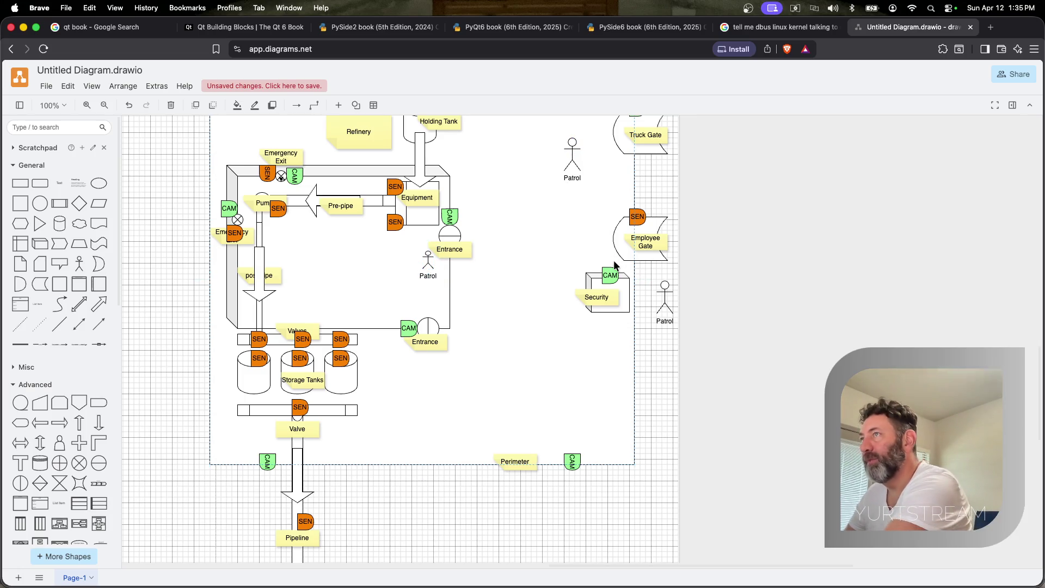
pyautogui.click(600, 213)
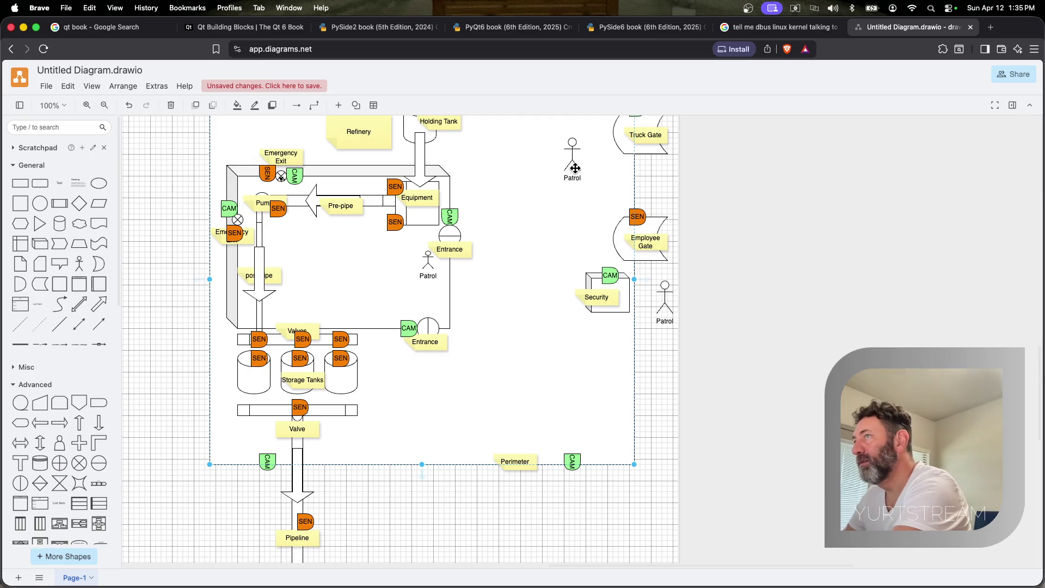
# Delete the extra Patrol figures and move one below the Perimeter label
pyautogui.click(573, 155)
pyautogui.press('Delete')
pyautogui.click(663, 303)
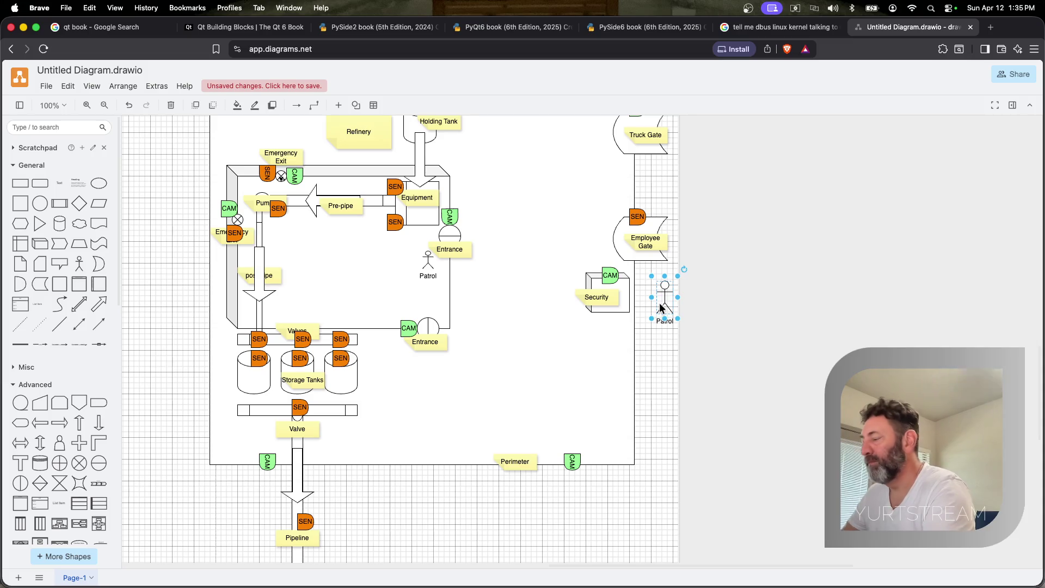
pyautogui.press('Delete')
pyautogui.click(431, 263)
pyautogui.moveTo(430, 262); pyautogui.dragTo(532, 493)
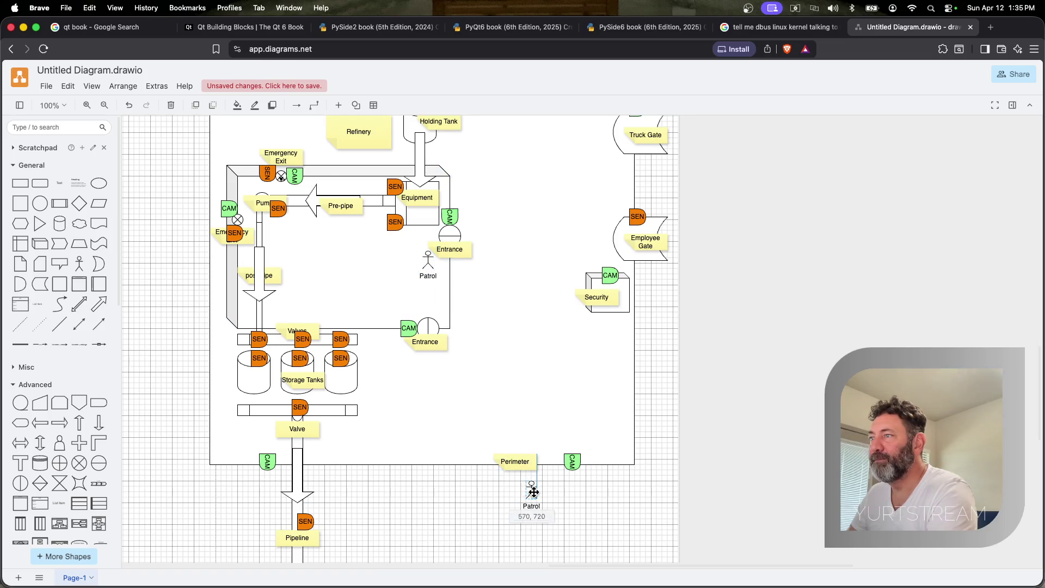
# Undo a stray pasted box and copy the Patrol figure into the open upper-right yard
pyautogui.click(431, 270)
pyautogui.press('super+v')
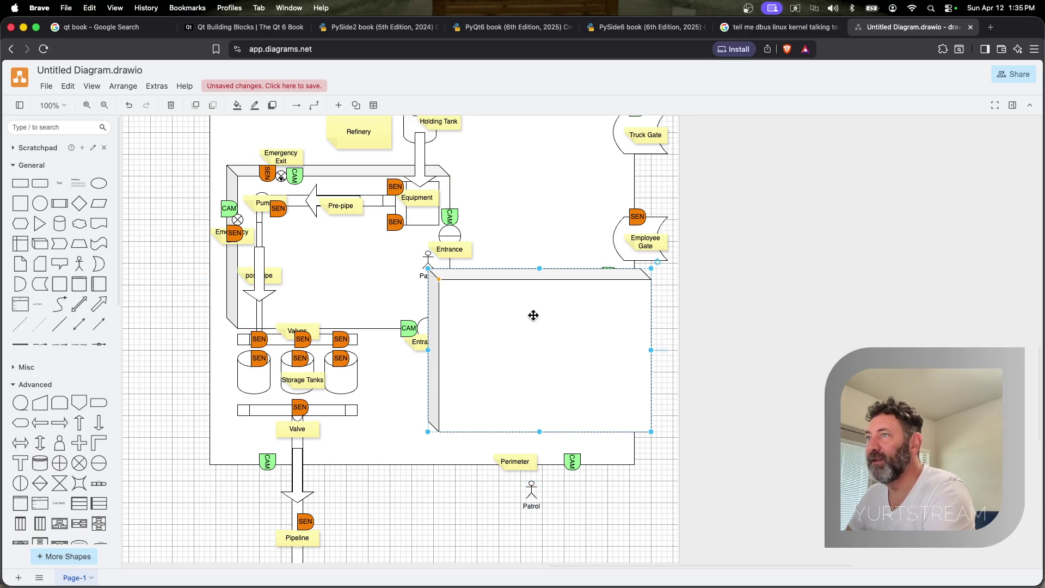
pyautogui.press('super+z')
pyautogui.click(427, 265)
pyautogui.moveTo(427, 265); pyautogui.dragTo(628, 291)
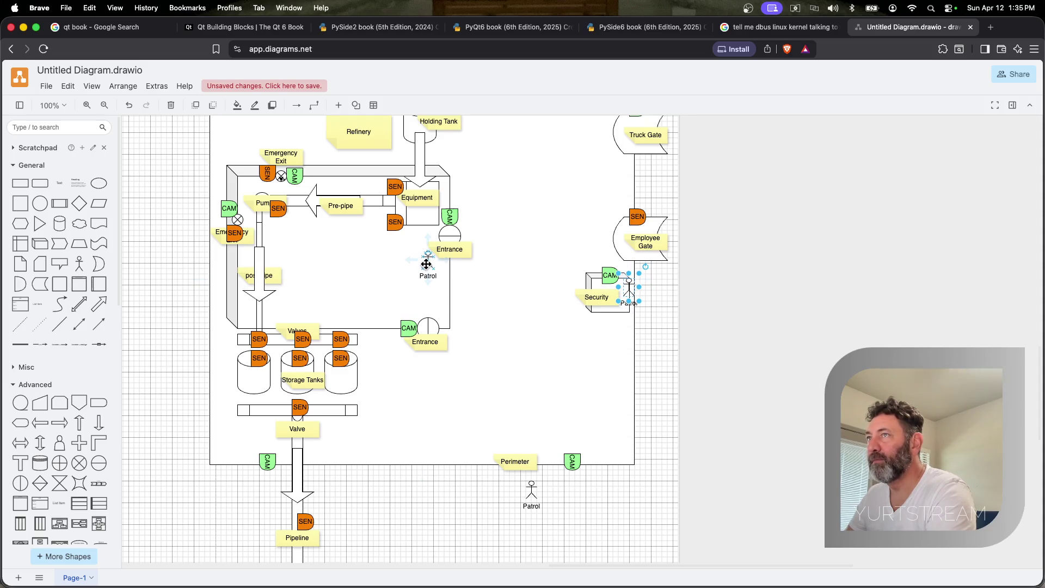
# Move the upper CAM marker down onto the Entrance, leaving its label in place
pyautogui.click(460, 240)
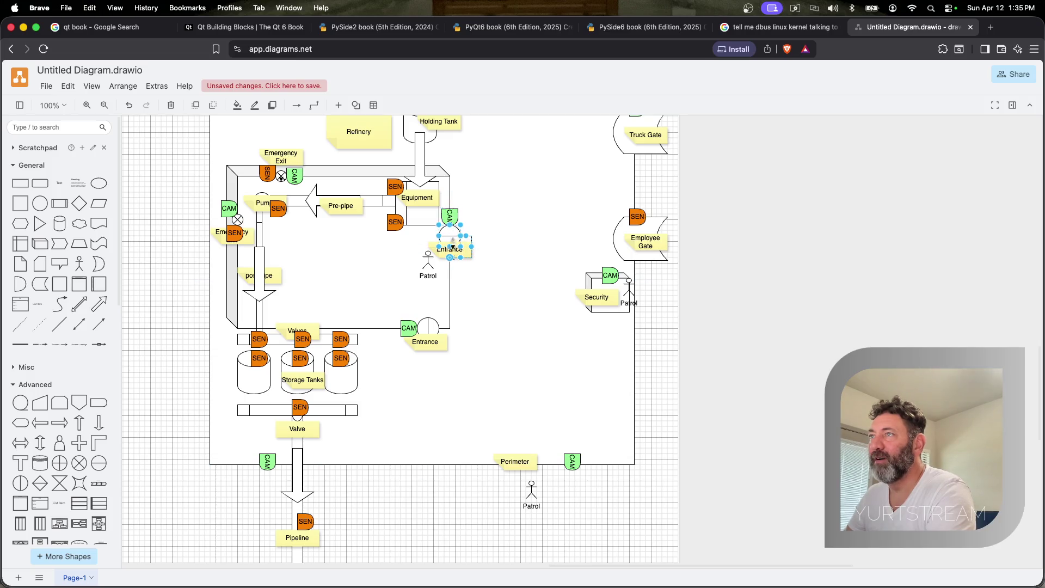
pyautogui.moveTo(460, 249); pyautogui.dragTo(471, 281)
pyautogui.press('Escape')
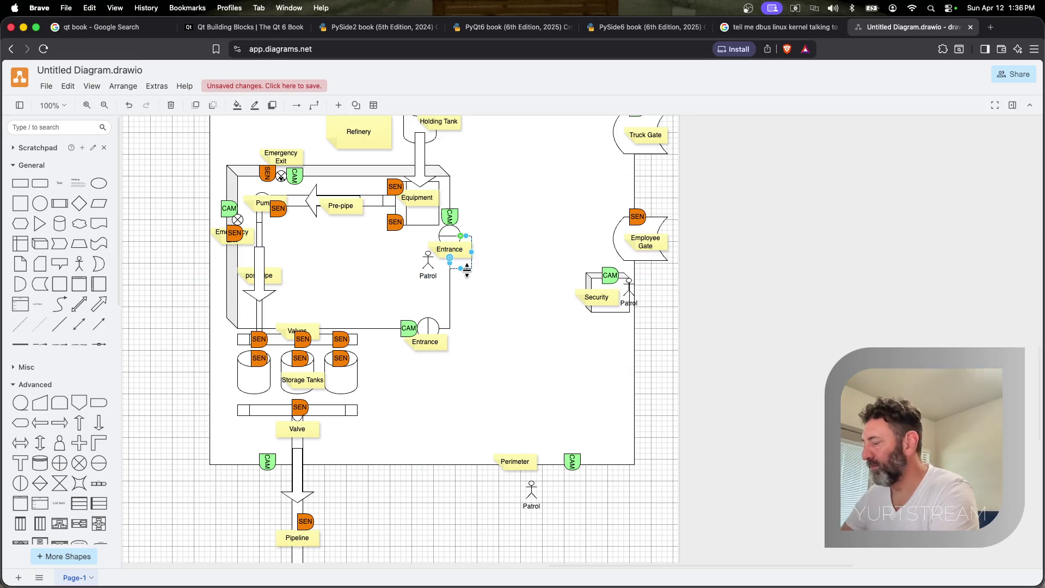
pyautogui.click(454, 219)
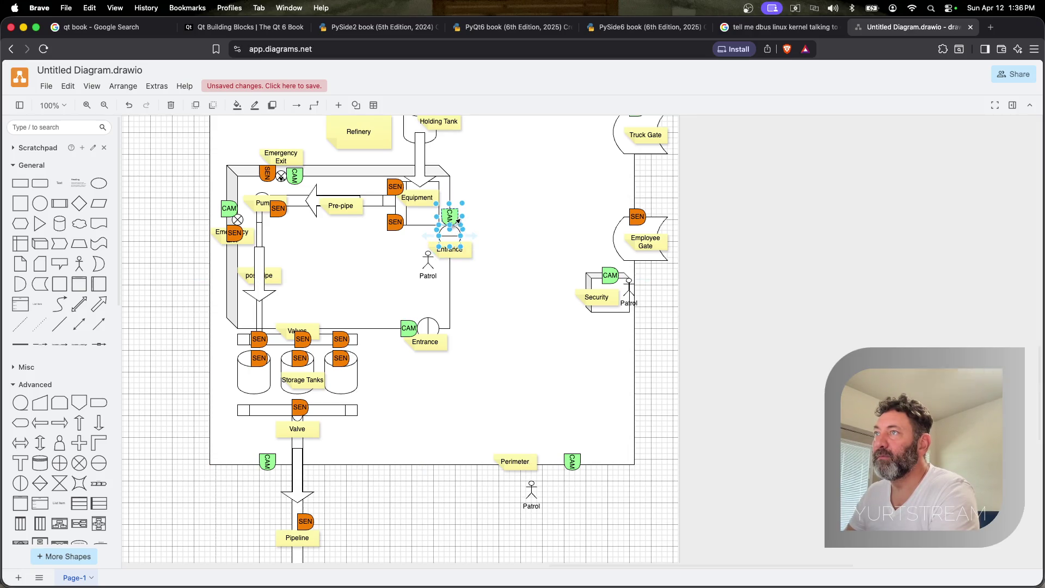
pyautogui.moveTo(454, 218); pyautogui.dragTo(455, 229)
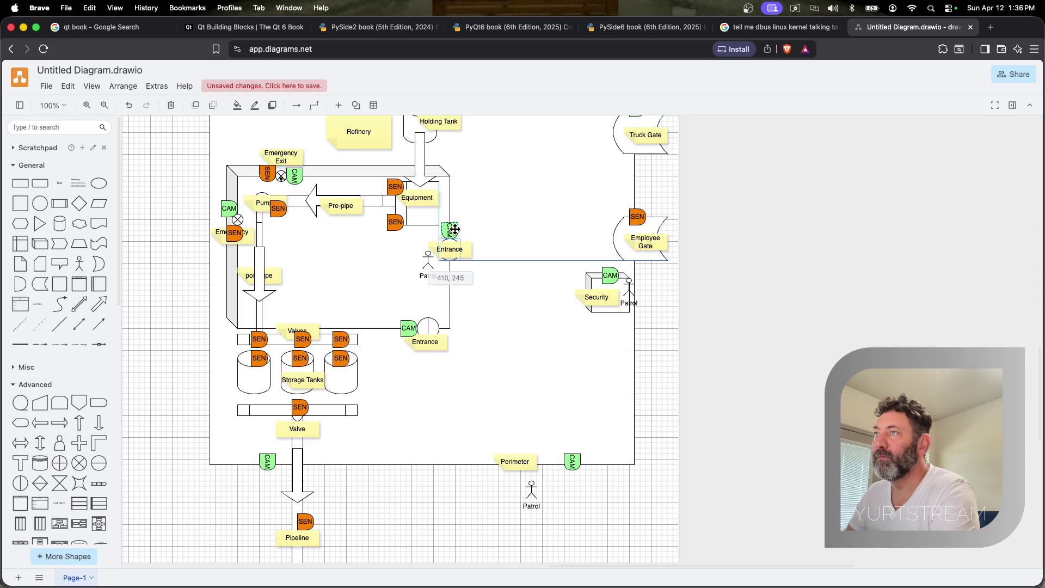
pyautogui.moveTo(455, 230); pyautogui.dragTo(455, 230)
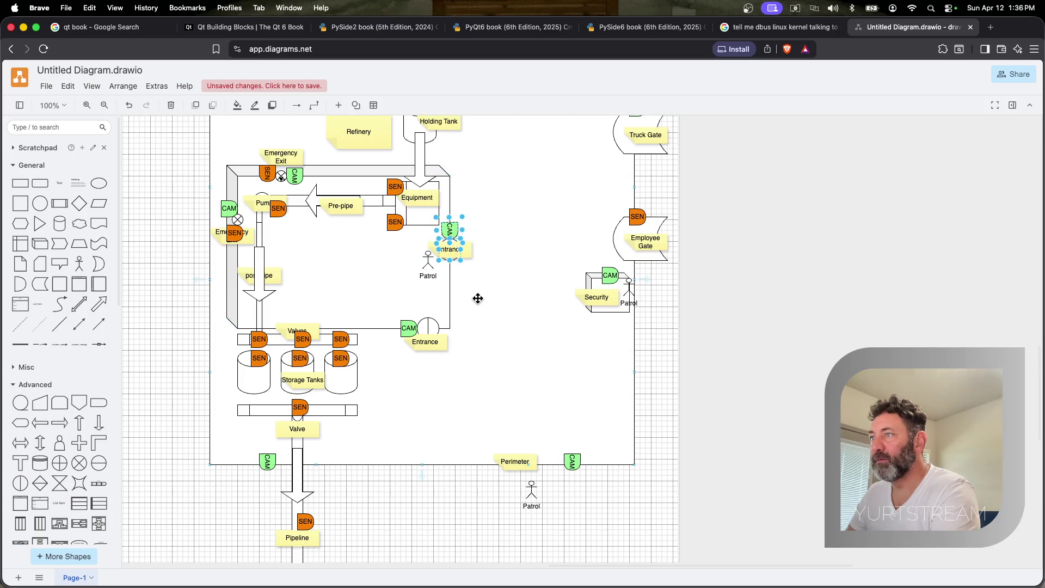
pyautogui.click(421, 266)
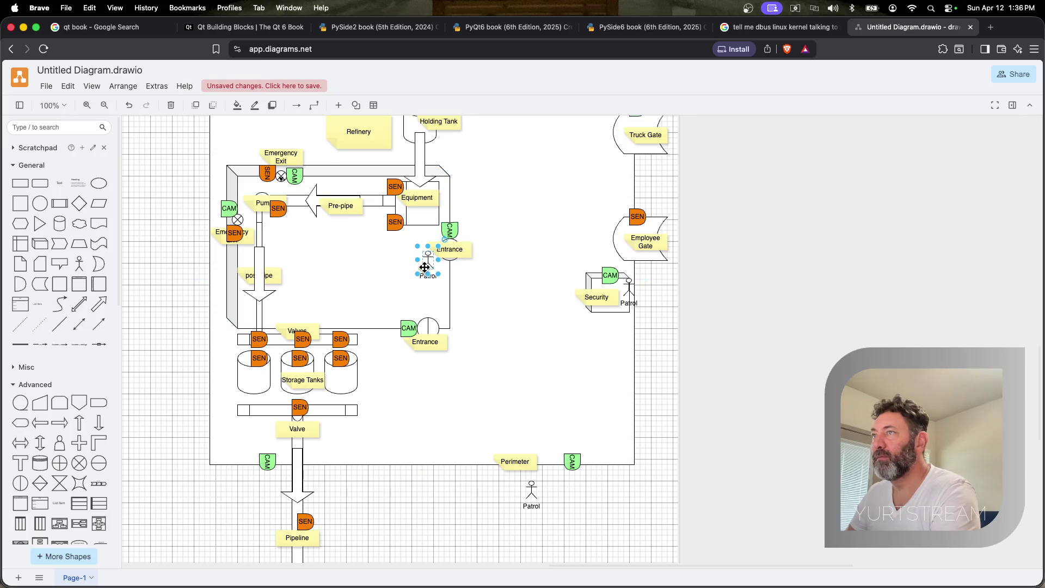
pyautogui.moveTo(427, 261); pyautogui.dragTo(563, 240)
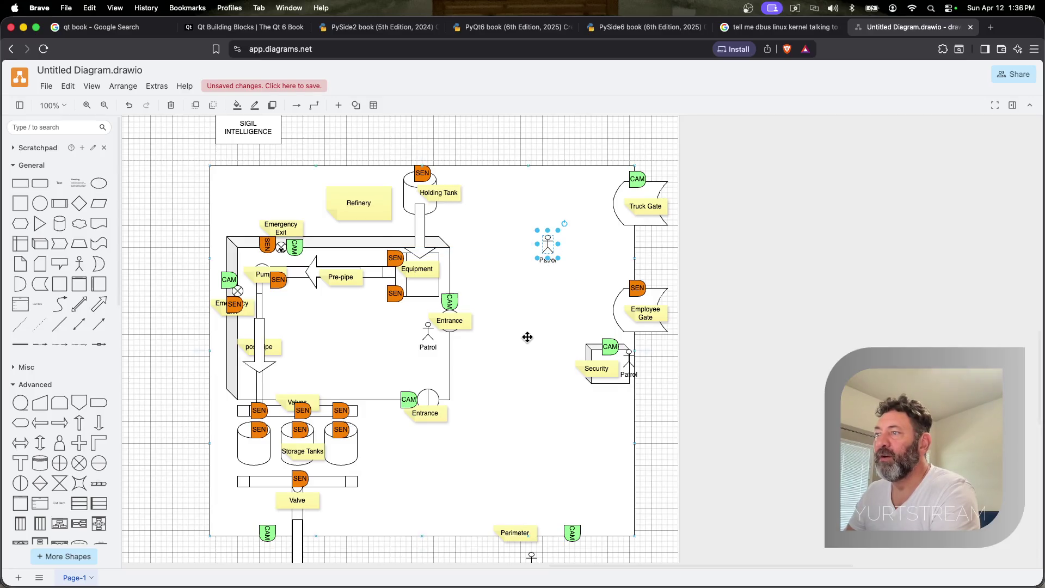
pyautogui.scroll(-2, 540, 269)
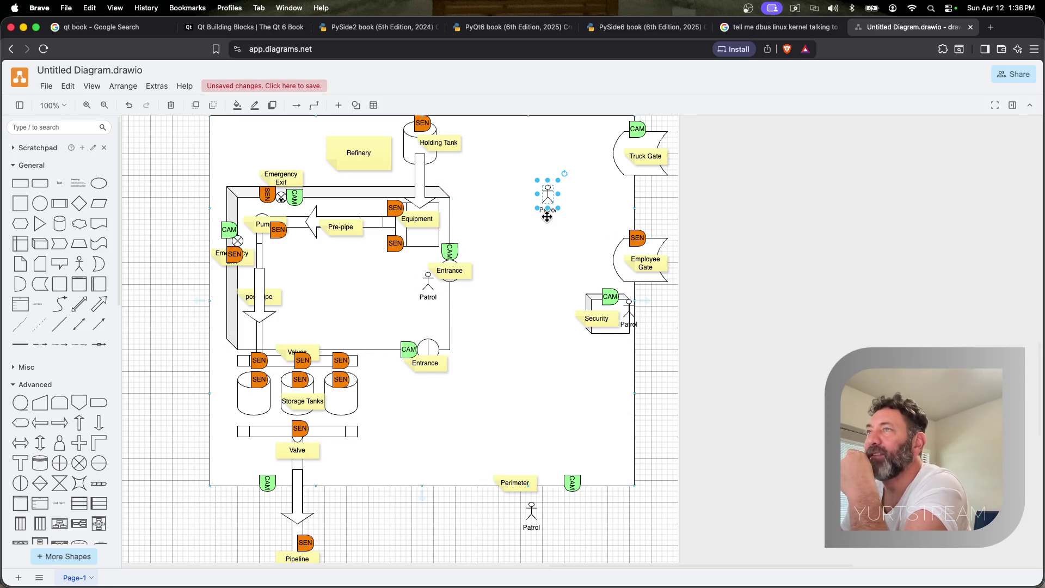
pyautogui.hscroll(3, 576, 303)
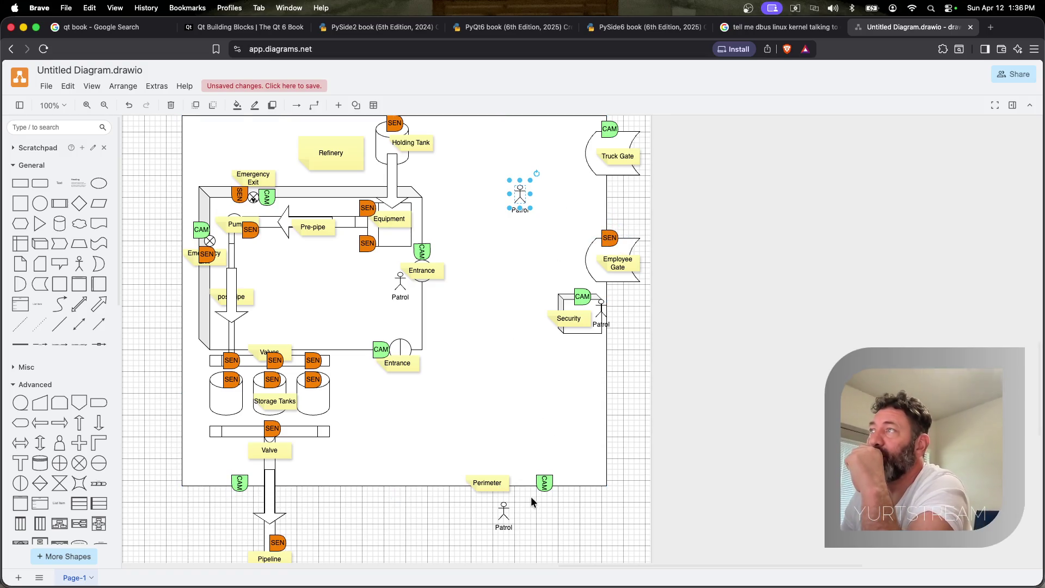
pyautogui.scroll(-2, 563, 441)
pyautogui.scroll(3, 563, 437)
pyautogui.scroll(2, 556, 367)
# Copy an upright green CAM onto the top perimeter above Refinery, undoing and redoing its rotation
pyautogui.click(543, 539)
pyautogui.moveTo(544, 539)
pyautogui.mouseDown()
pyautogui.moveTo(331, 270)
pyautogui.moveTo(335, 164)
pyautogui.mouseUp()
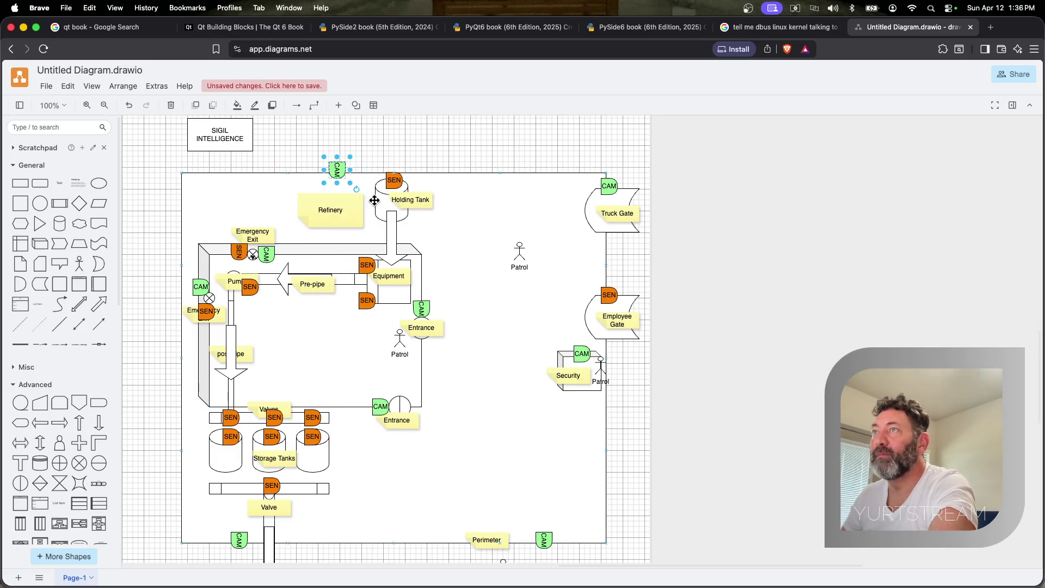
pyautogui.click(366, 133)
pyautogui.press('super+z')
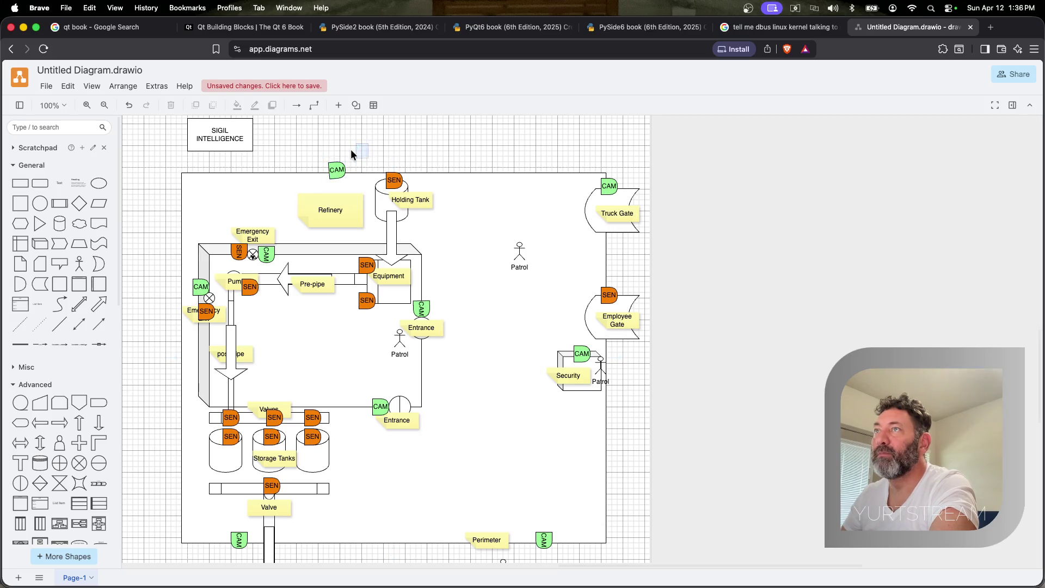
pyautogui.moveTo(337, 170)
pyautogui.click(313, 150)
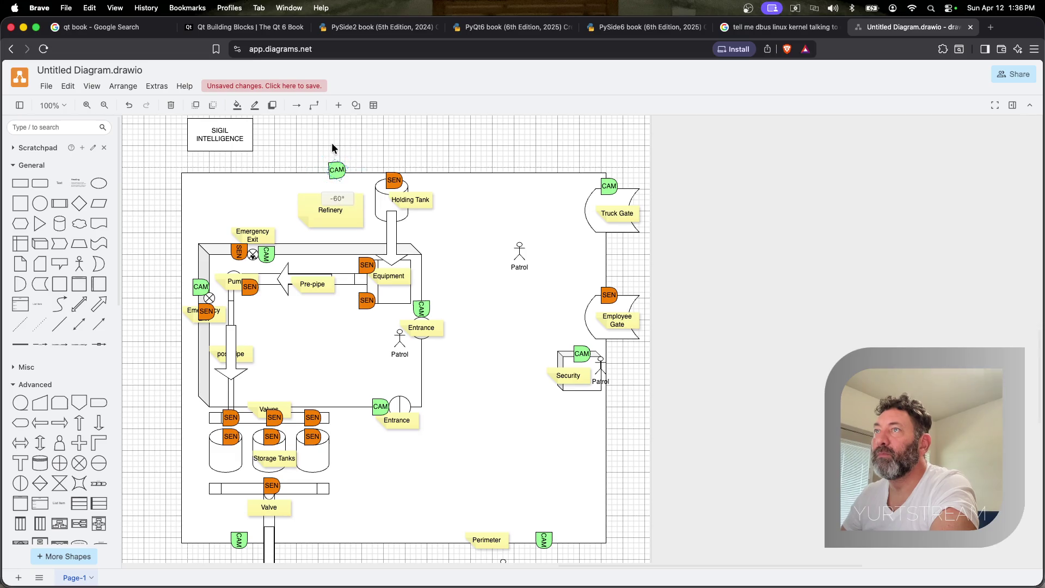
pyautogui.press('super+shift+z')
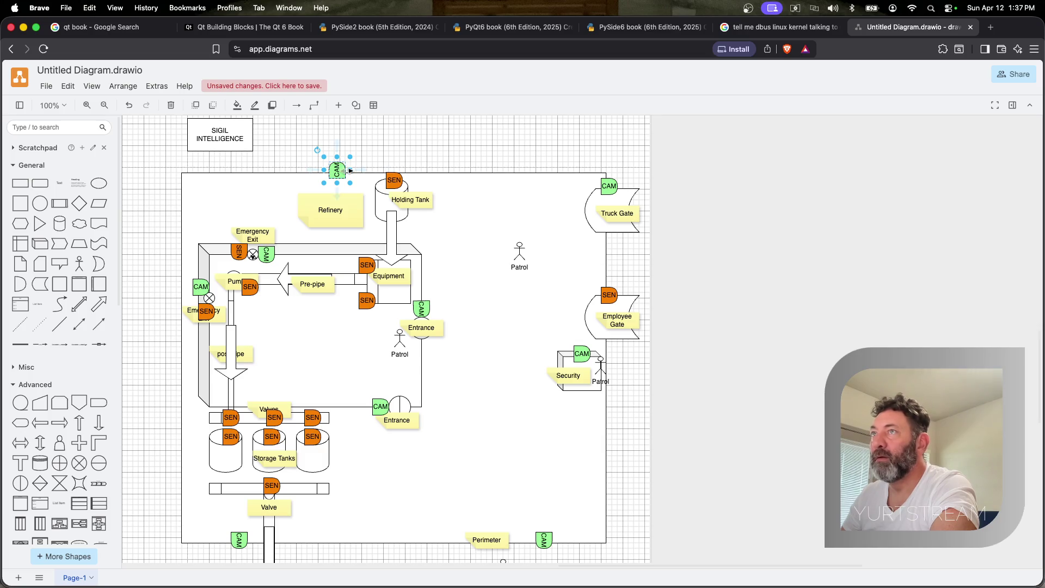
# Copy another CAM onto the left perimeter wall beside the Valves bar
pyautogui.moveTo(340, 169)
pyautogui.mouseDown()
pyautogui.moveTo(162, 320)
pyautogui.moveTo(178, 351)
pyautogui.moveTo(179, 406)
pyautogui.mouseUp()
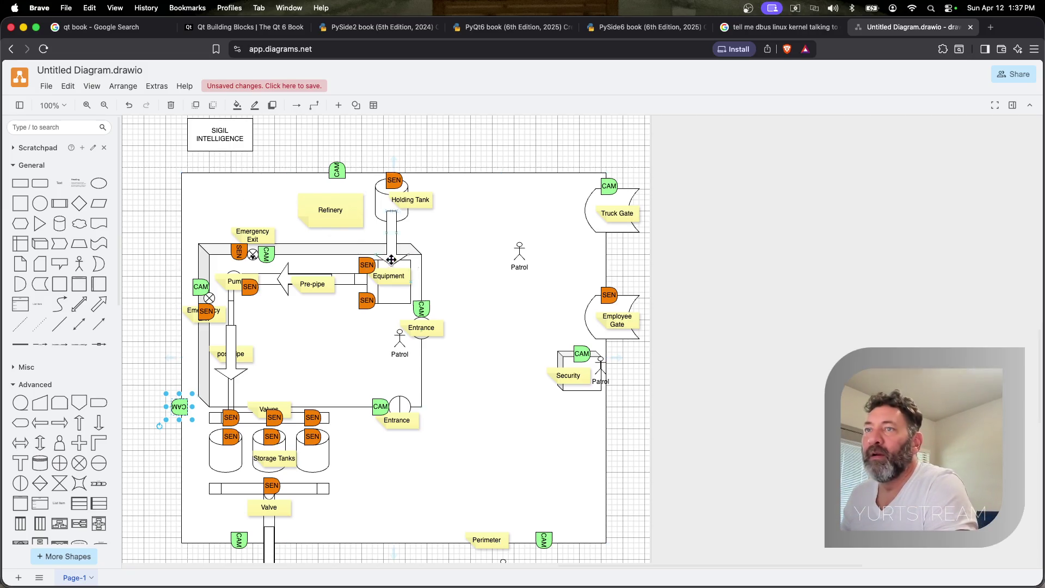
pyautogui.click(21, 203)
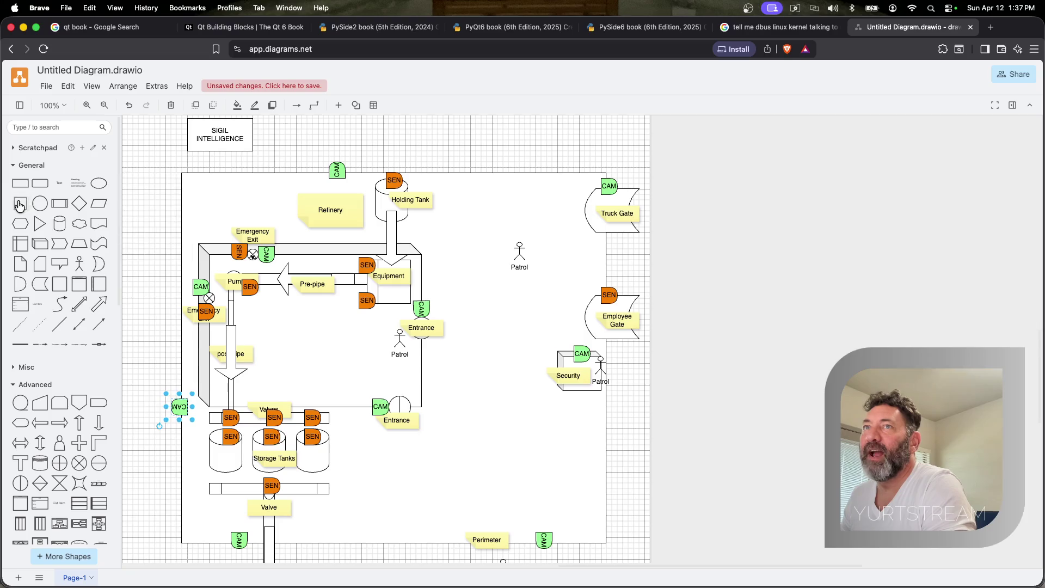
pyautogui.click(40, 202)
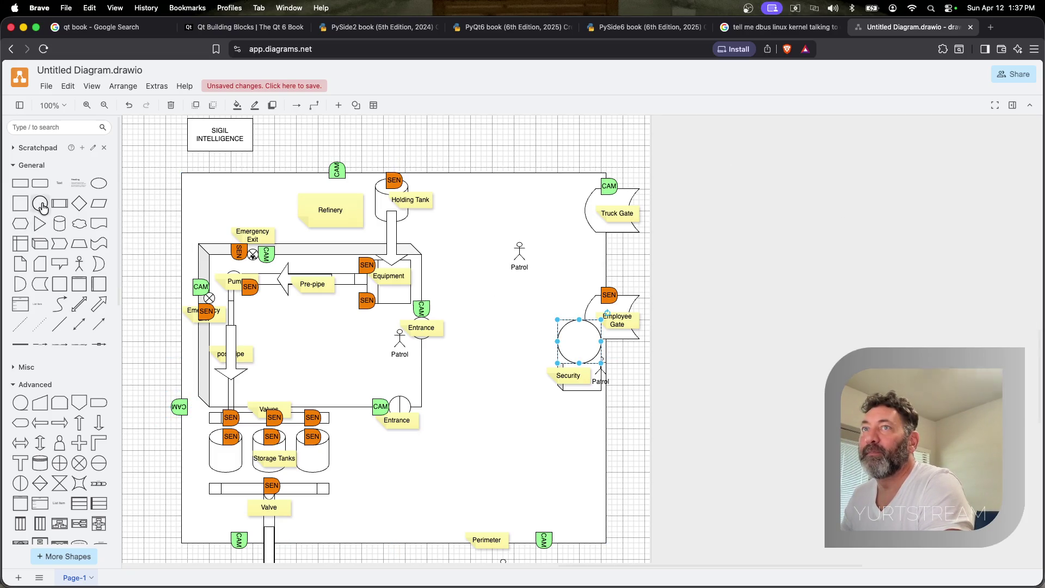
pyautogui.click(307, 228)
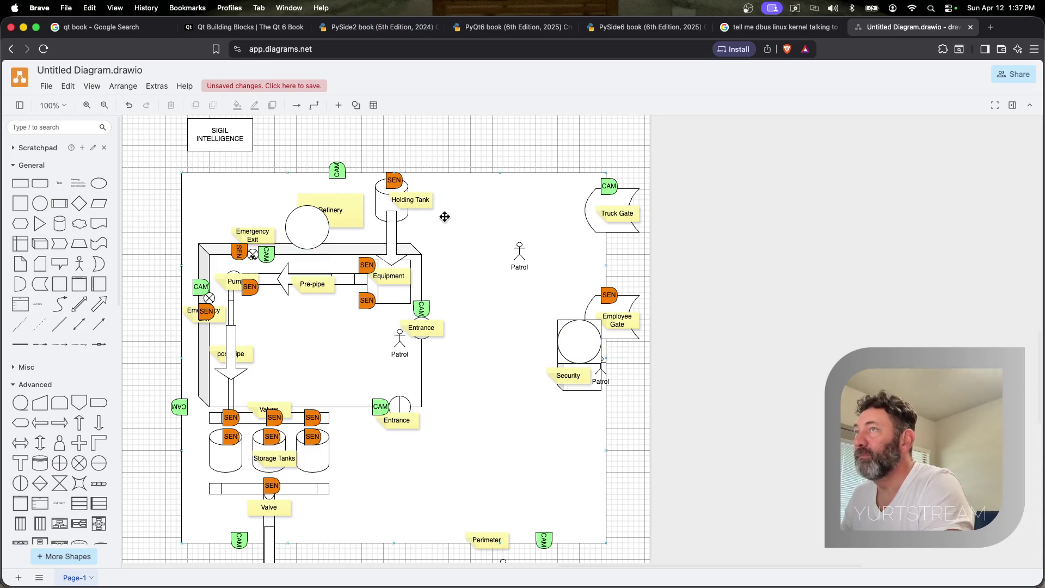
pyautogui.click(40, 203)
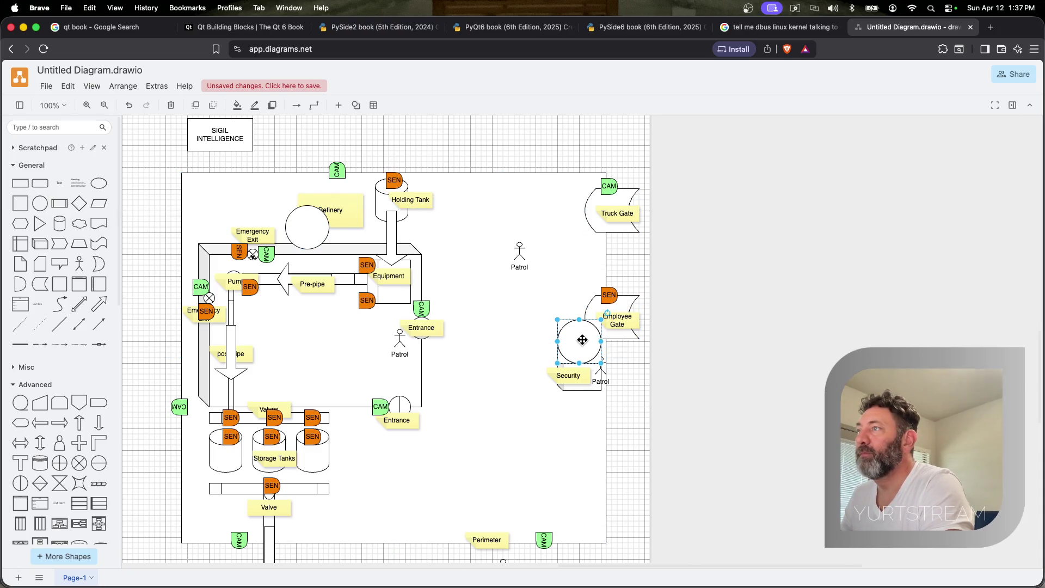
pyautogui.moveTo(582, 338); pyautogui.dragTo(780, 190)
pyautogui.moveTo(579, 341)
pyautogui.mouseDown()
pyautogui.moveTo(791, 357)
pyautogui.moveTo(775, 190)
pyautogui.mouseUp()
pyautogui.press('Delete')
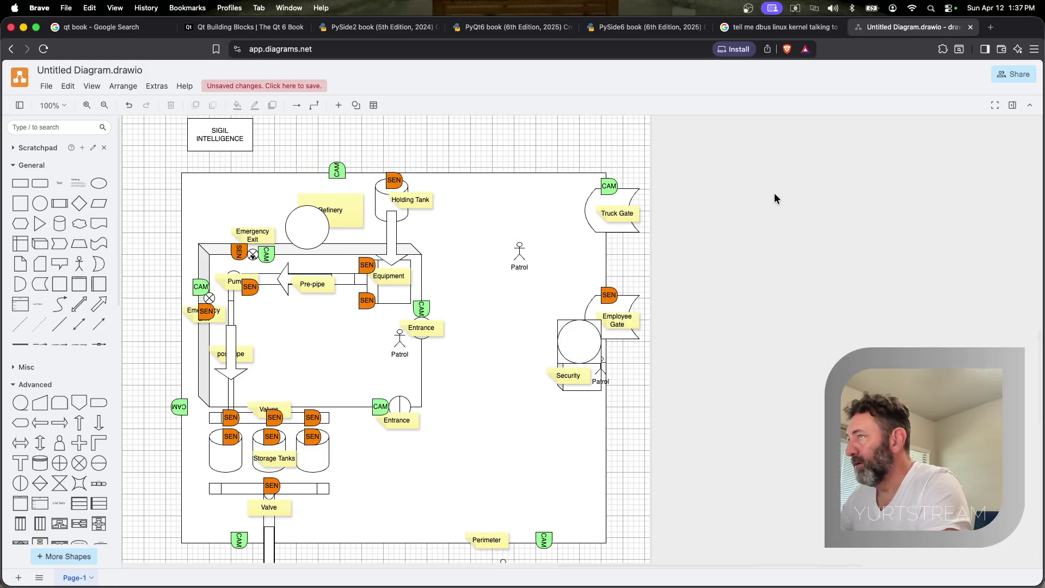
pyautogui.hotkey('ctrl', 'z')
pyautogui.hotkey('ctrl', 'z')
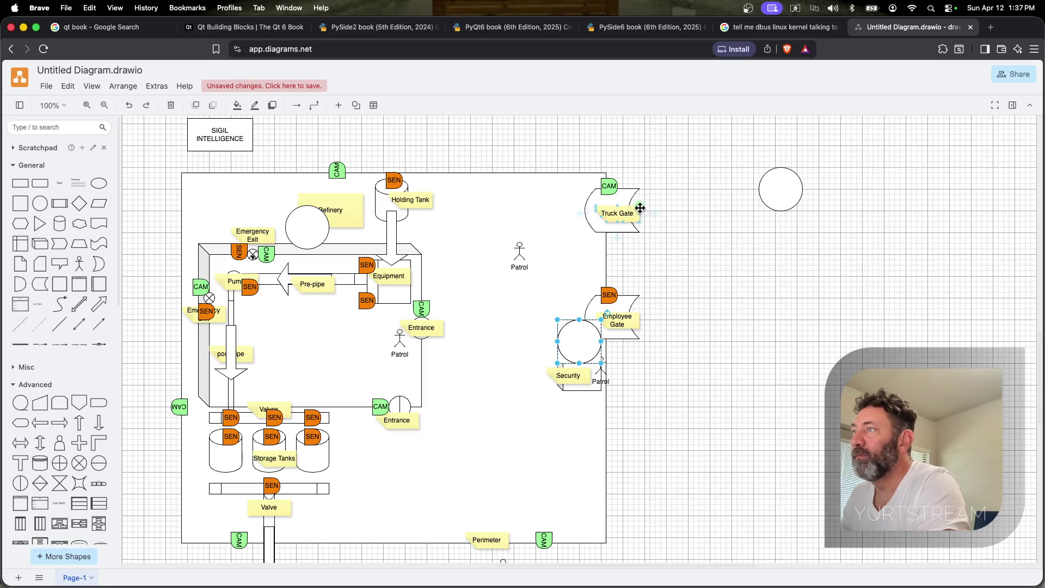
pyautogui.hotkey('ctrl', 'z')
pyautogui.hotkey('ctrl', 'z')
pyautogui.hotkey('ctrl', 'z')
pyautogui.hotkey('ctrl', 'z')
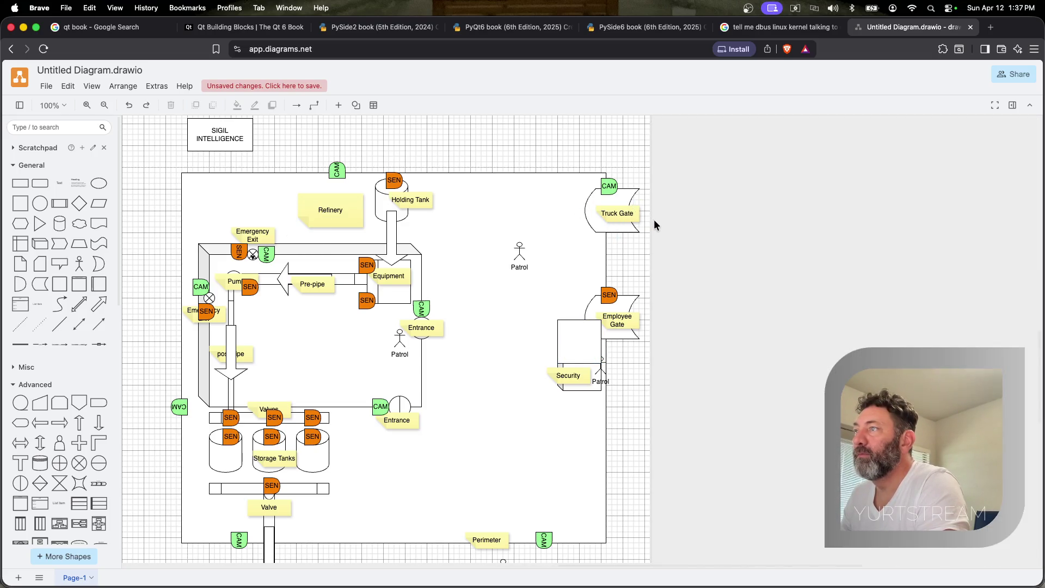
pyautogui.click(609, 186)
pyautogui.moveTo(690, 198)
pyautogui.mouseDown()
pyautogui.moveTo(811, 193)
pyautogui.moveTo(1022, 426)
pyautogui.mouseUp()
pyautogui.click(24, 184)
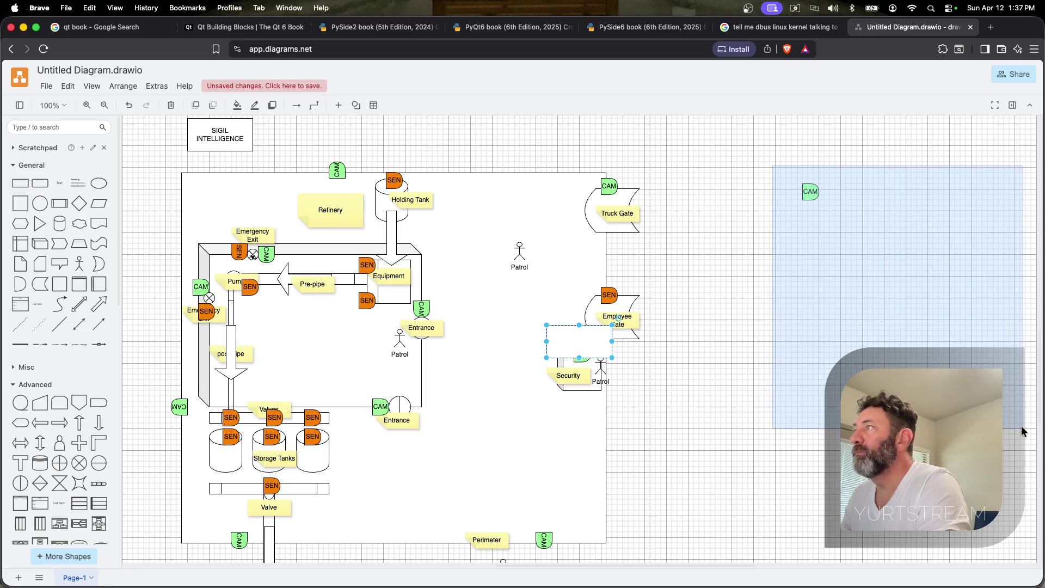
pyautogui.press('super+z')
pyautogui.press('super+z')
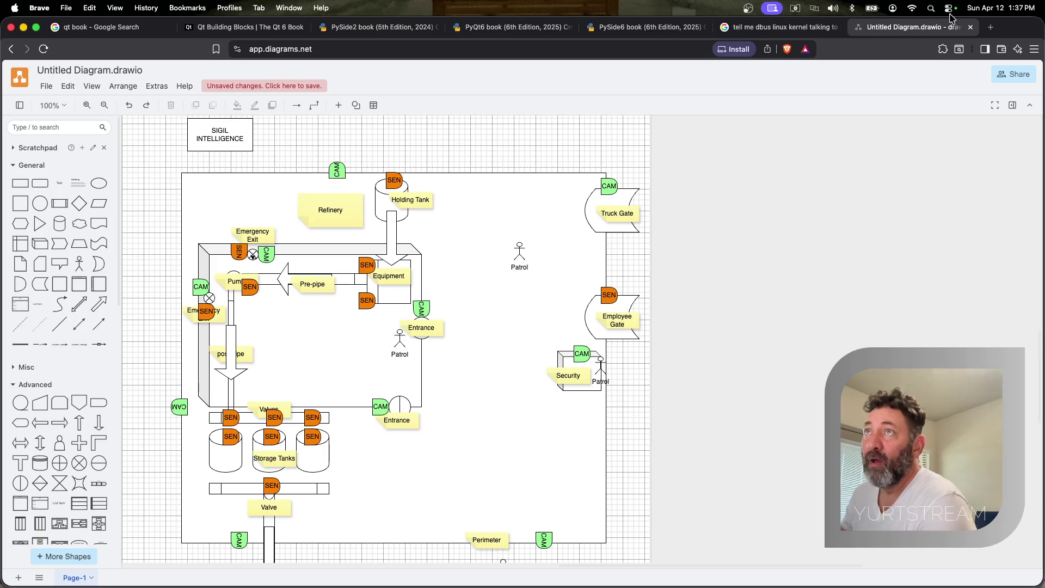
# Enter text editing on the SIGIL INTELLIGENCE title with the cursor at its end
pyautogui.doubleClick(222, 137)
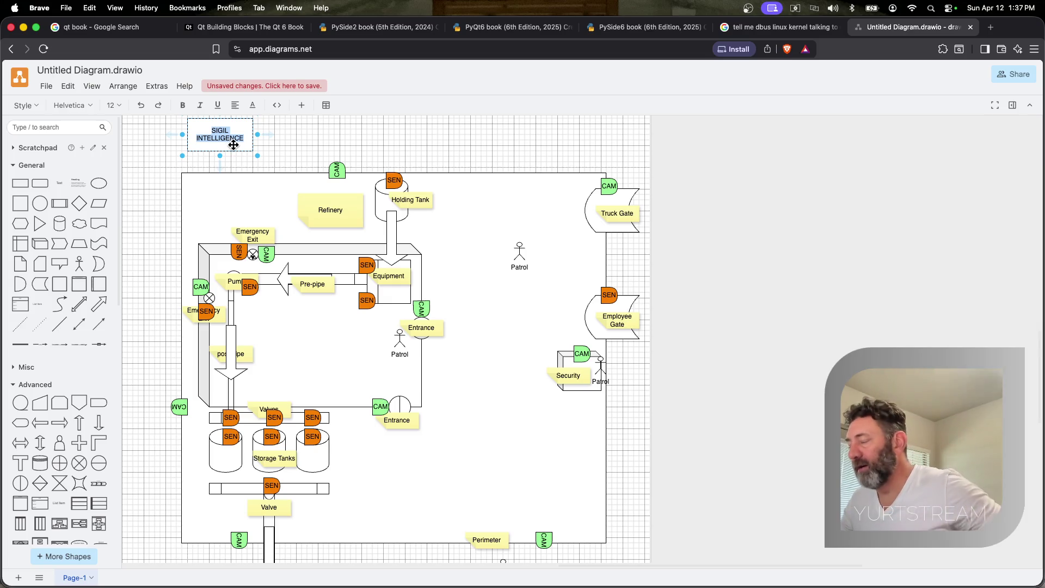
pyautogui.click(238, 131)
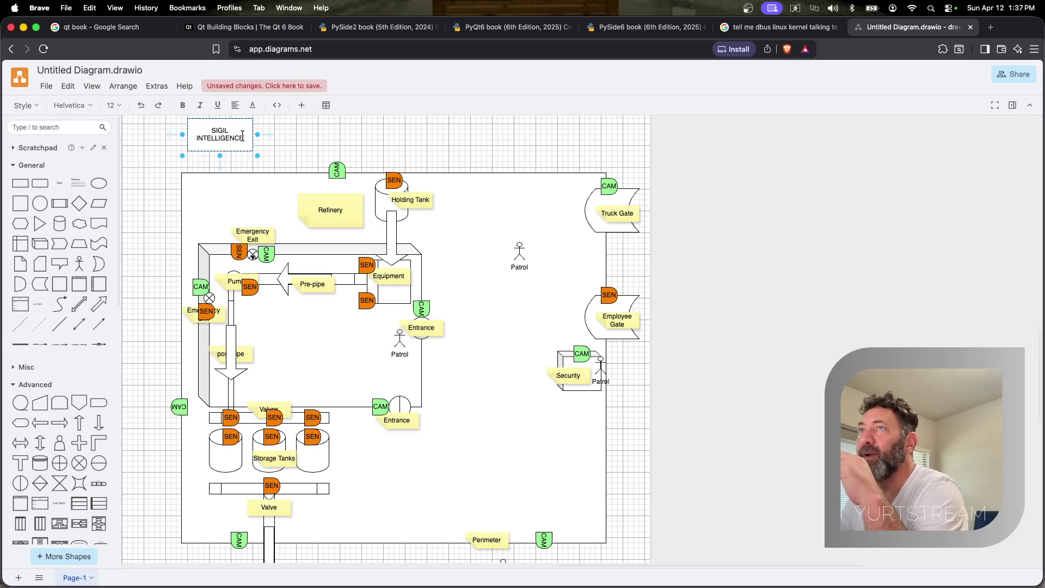
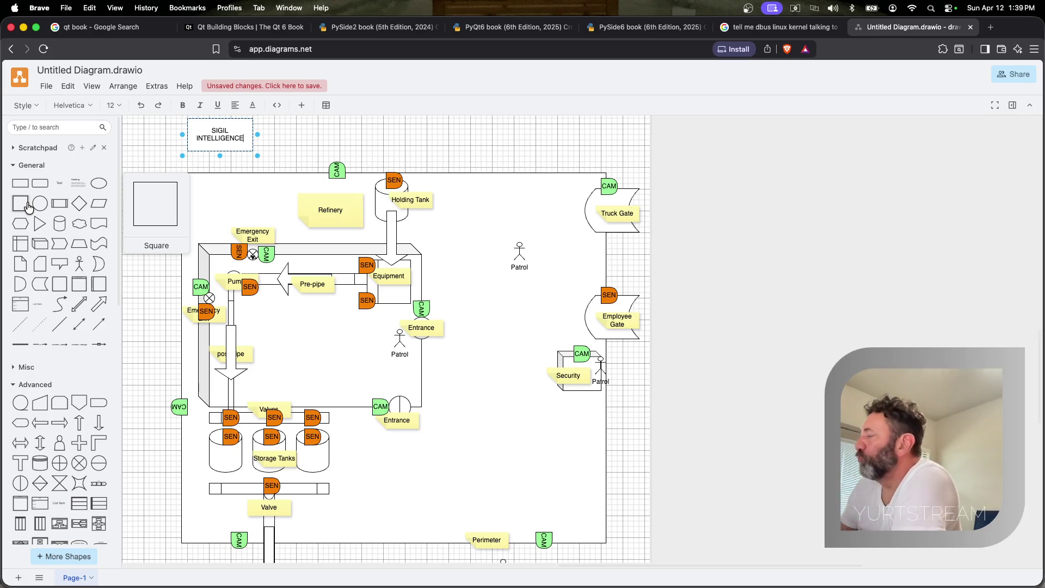
# Leave text editing so the SIGIL INTELLIGENCE label above the site map is committed
pyautogui.click(836, 209)
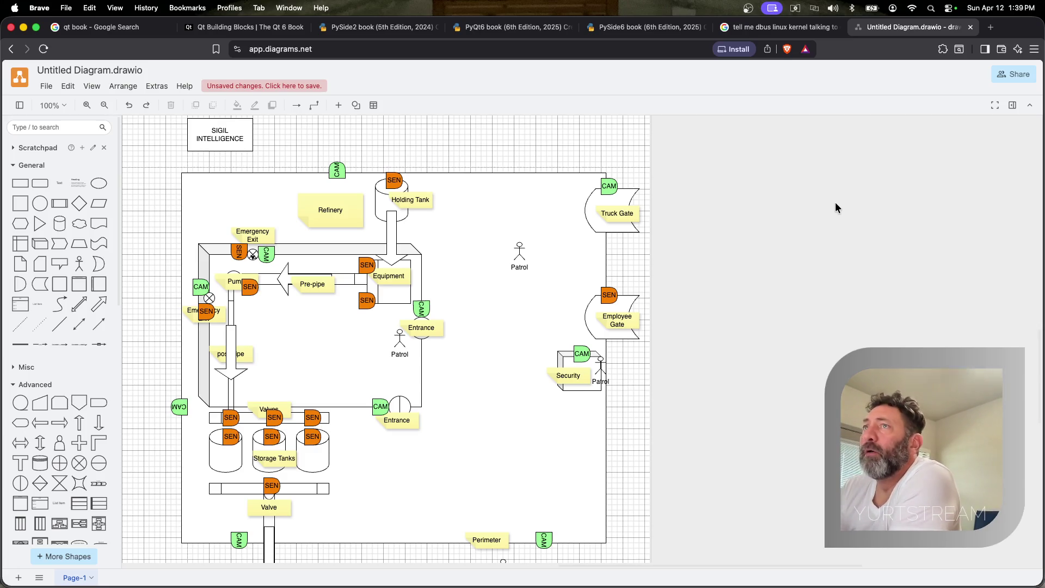
pyautogui.scroll(-1, 765, 252)
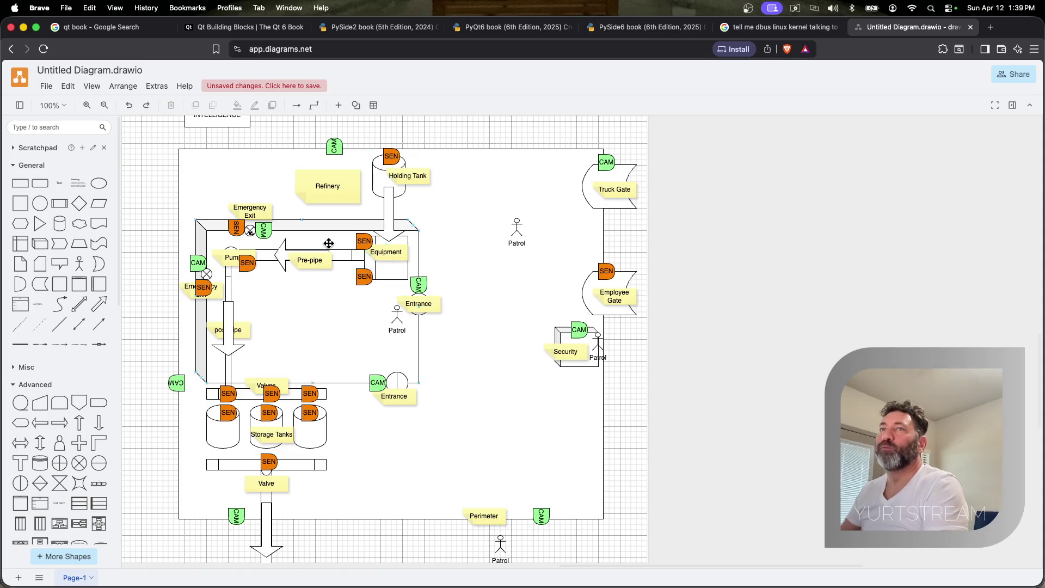
# Add a square right of the site map labelled Operational Information and shrink it to a small 80x80 box
pyautogui.moveTo(21, 203)
pyautogui.mouseDown()
pyautogui.moveTo(774, 160)
pyautogui.moveTo(952, 339)
pyautogui.mouseUp()
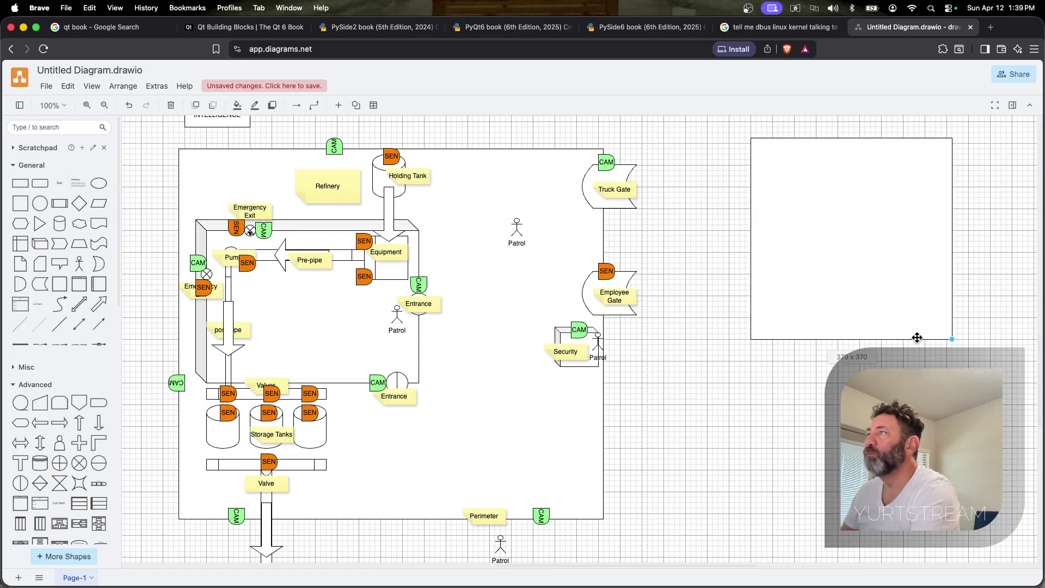
pyautogui.doubleClick(849, 262)
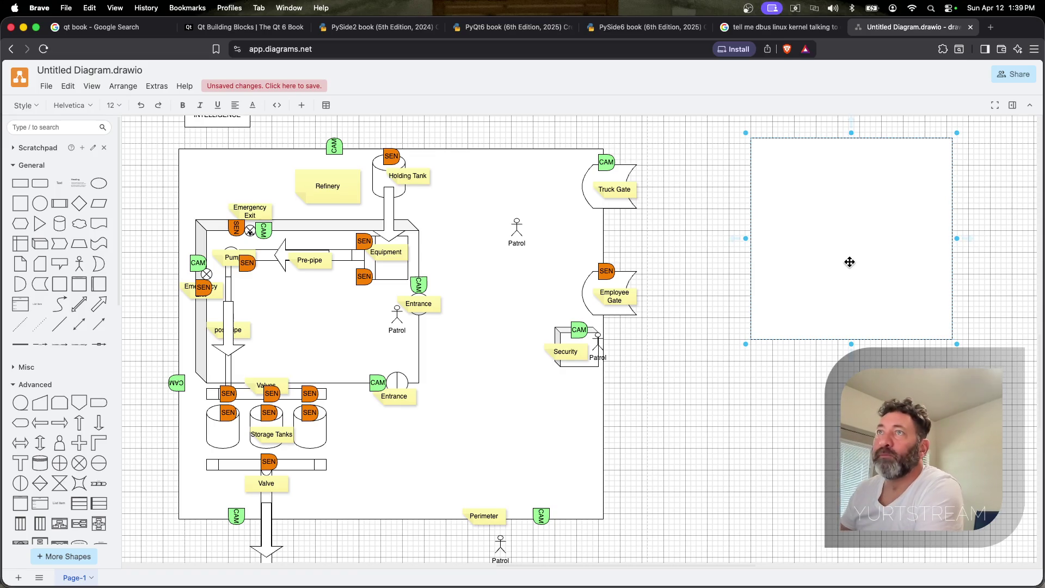
pyautogui.rightClick(849, 261)
pyautogui.click(819, 243)
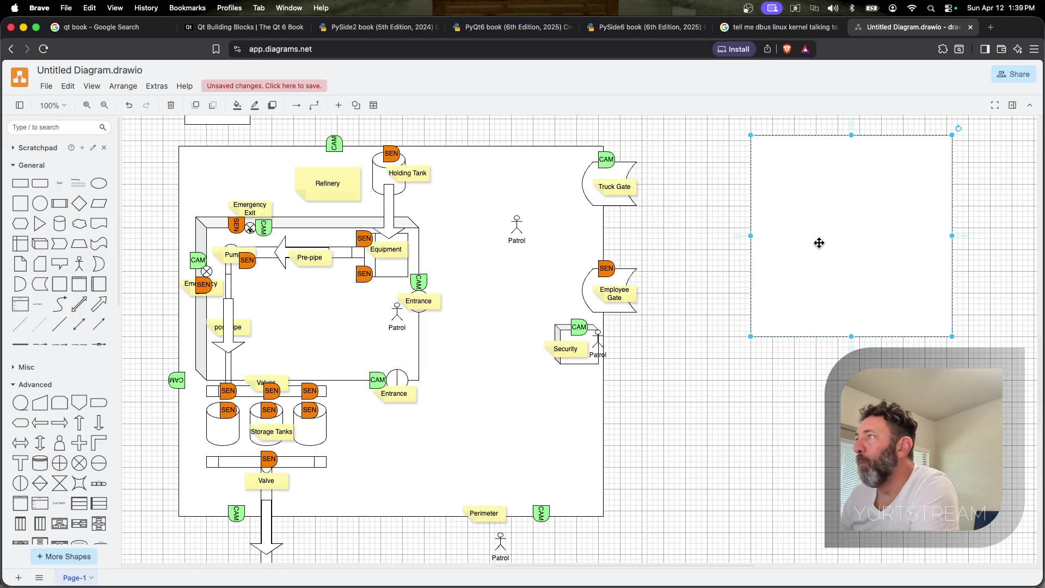
pyautogui.write('Operaal Monit')
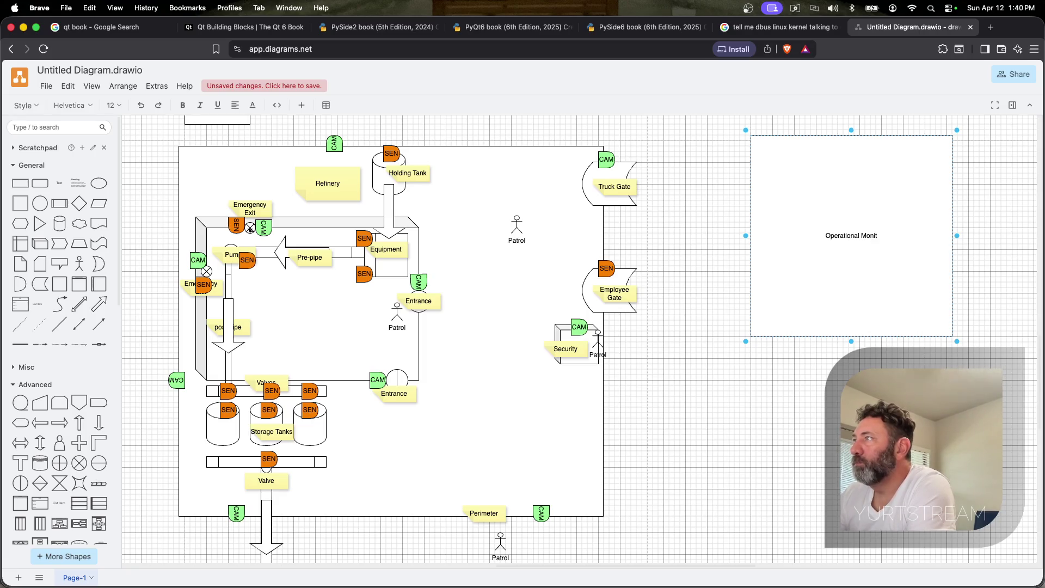
pyautogui.press('BackSpace')
pyautogui.press('BackSpace')
pyautogui.press('BackSpace')
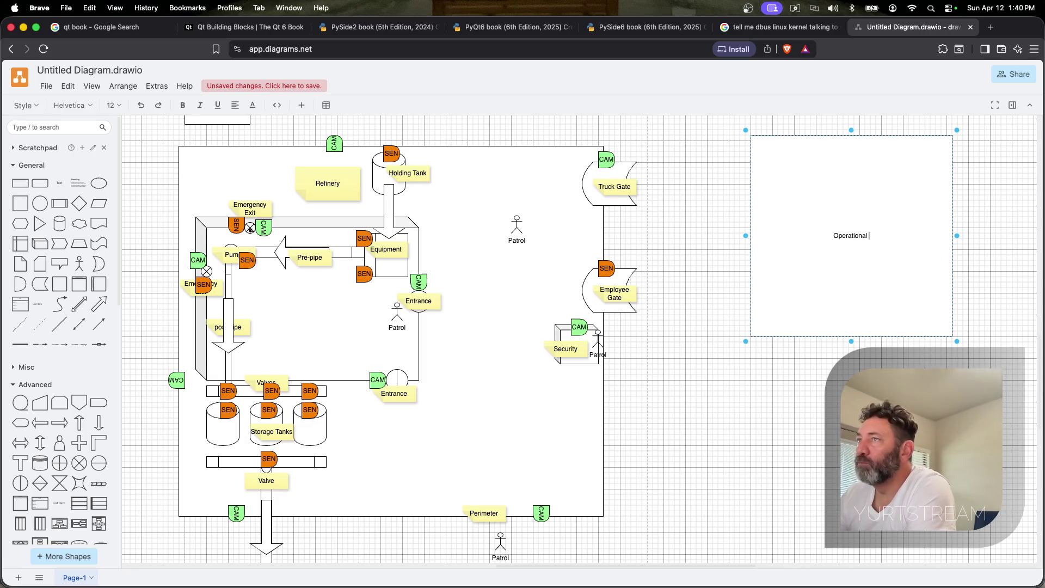
pyautogui.write('Information')
pyautogui.press('Return')
pyautogui.press('Return')
pyautogui.scroll(1, 913, 350)
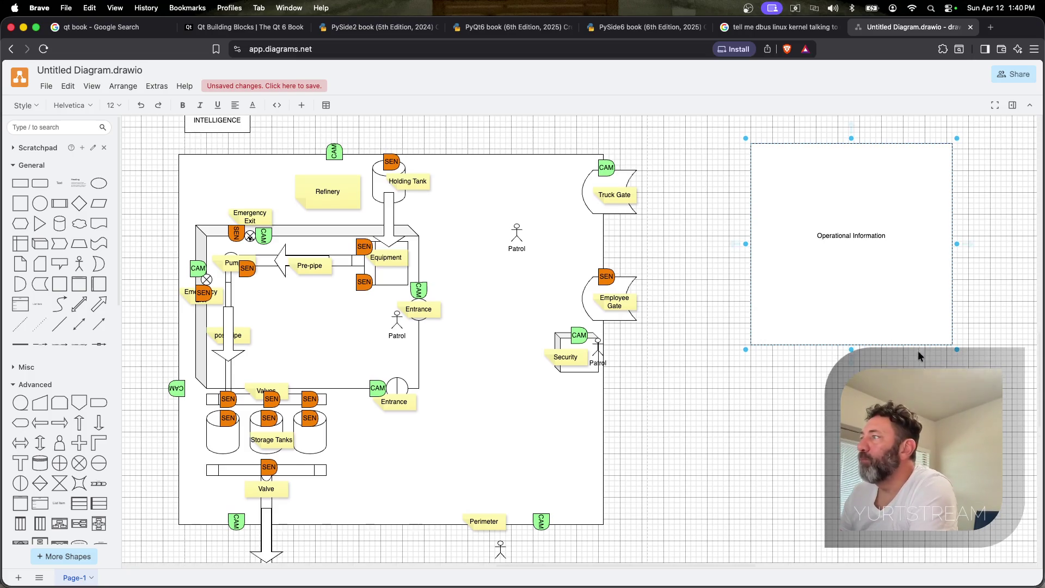
pyautogui.moveTo(958, 351); pyautogui.dragTo(872, 194)
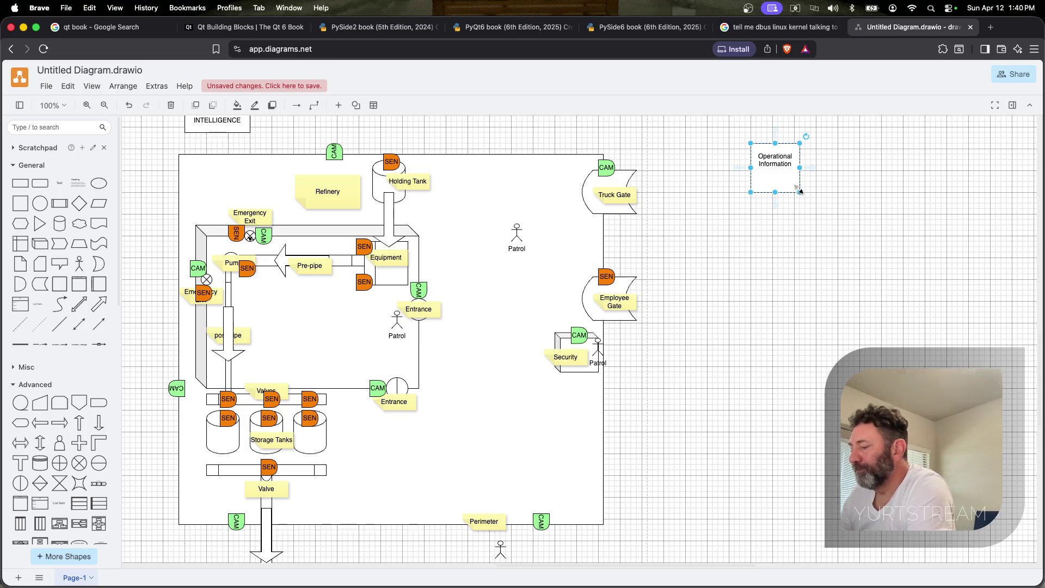
# Copy the box below itself, label the copy Security Information, and tidy the original's size
pyautogui.moveTo(797, 187); pyautogui.dragTo(764, 227)
pyautogui.doubleClick(775, 235)
pyautogui.write('Security')
pyautogui.press('Return')
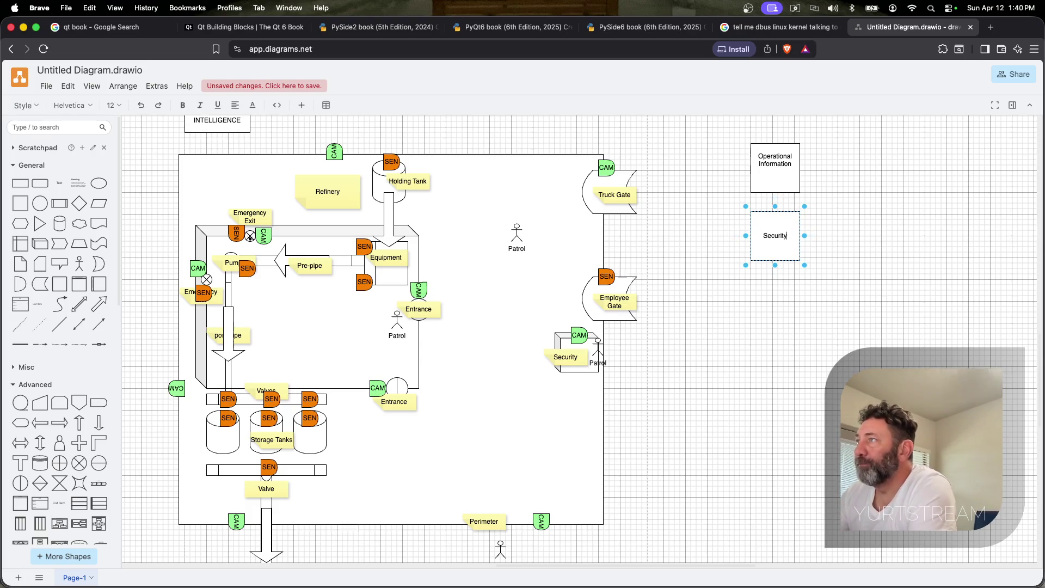
pyautogui.write(' Information')
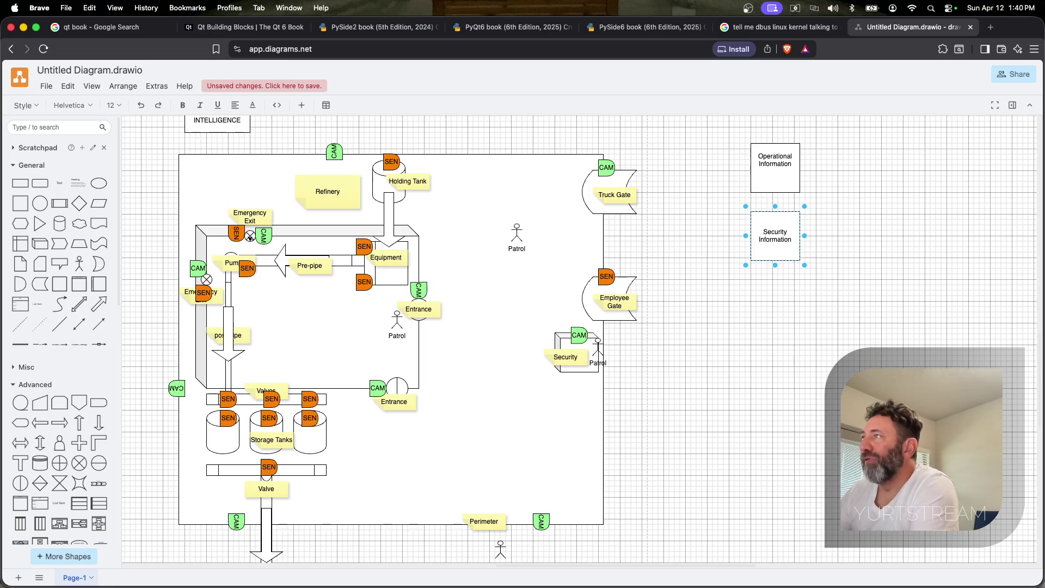
pyautogui.click(811, 164)
pyautogui.click(775, 159)
pyautogui.moveTo(800, 186)
pyautogui.mouseDown()
pyautogui.moveTo(799, 168)
pyautogui.moveTo(811, 182)
pyautogui.mouseUp()
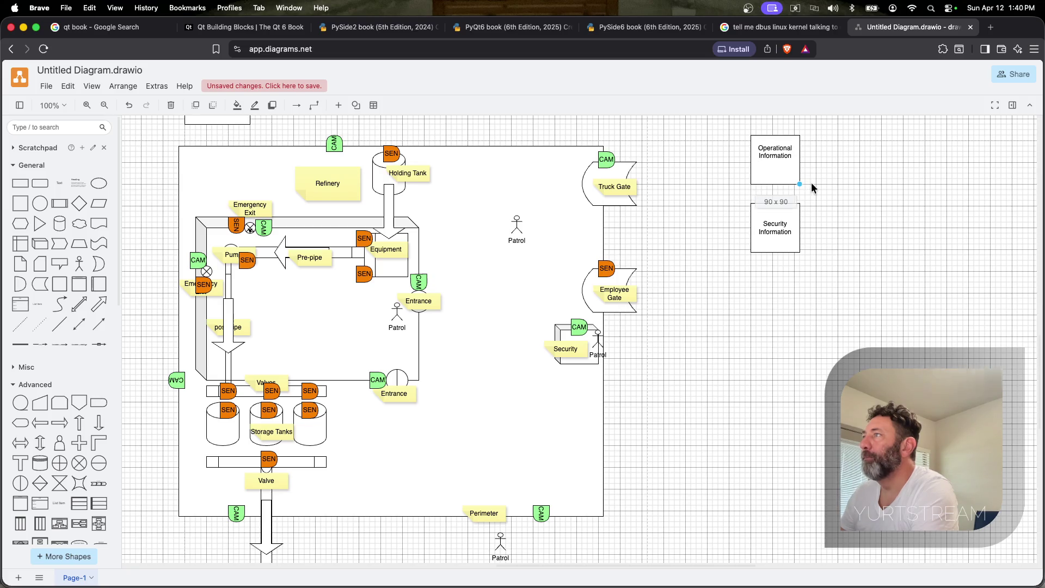
# Copy Security Information below itself and start replacing its label with Environmental Information
pyautogui.click(778, 224)
pyautogui.moveTo(778, 221); pyautogui.dragTo(769, 290)
pyautogui.doubleClick(770, 290)
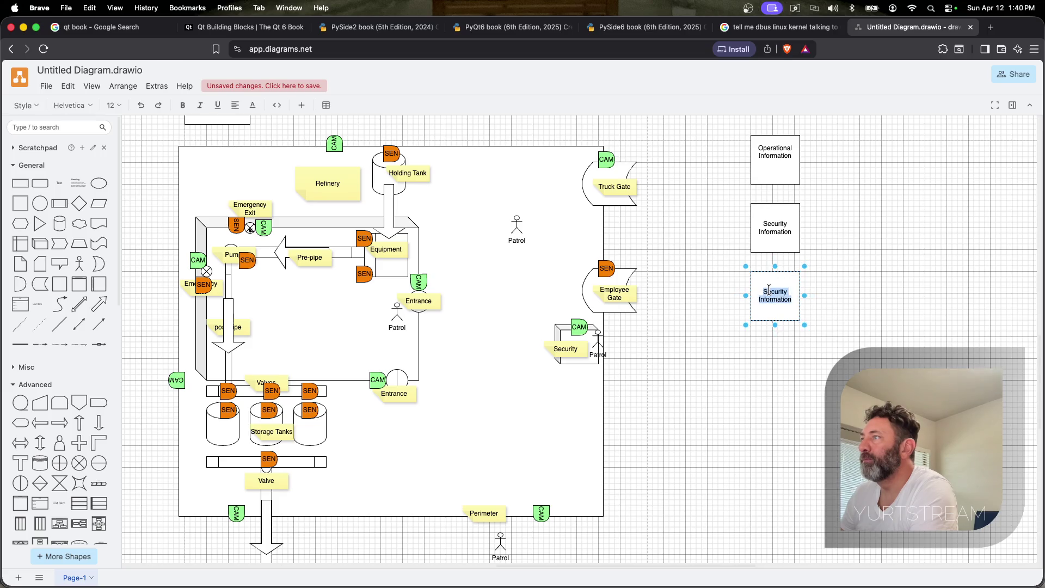
pyautogui.write('Infor')
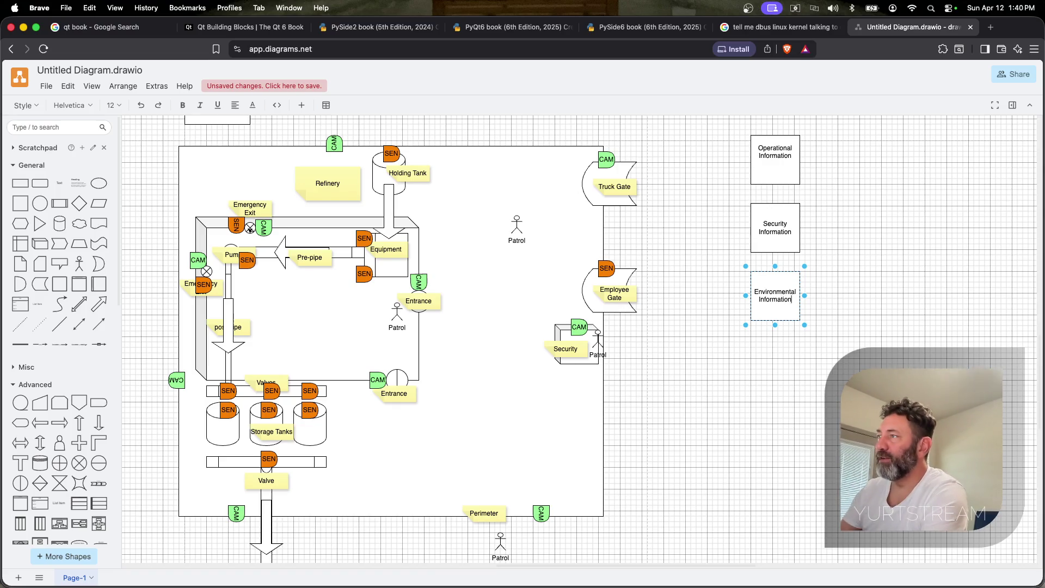
pyautogui.click(853, 309)
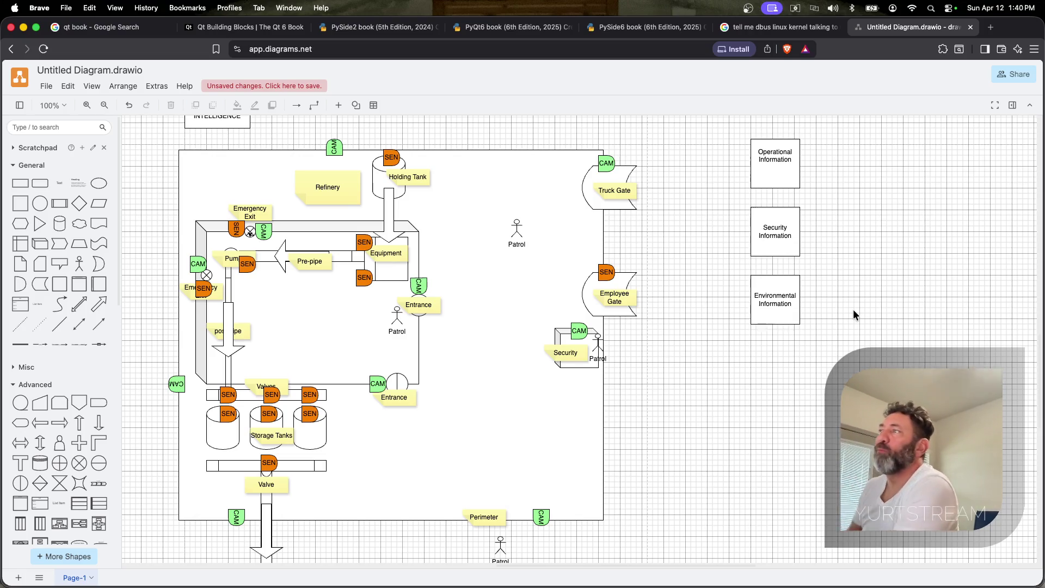
pyautogui.moveTo(774, 229)
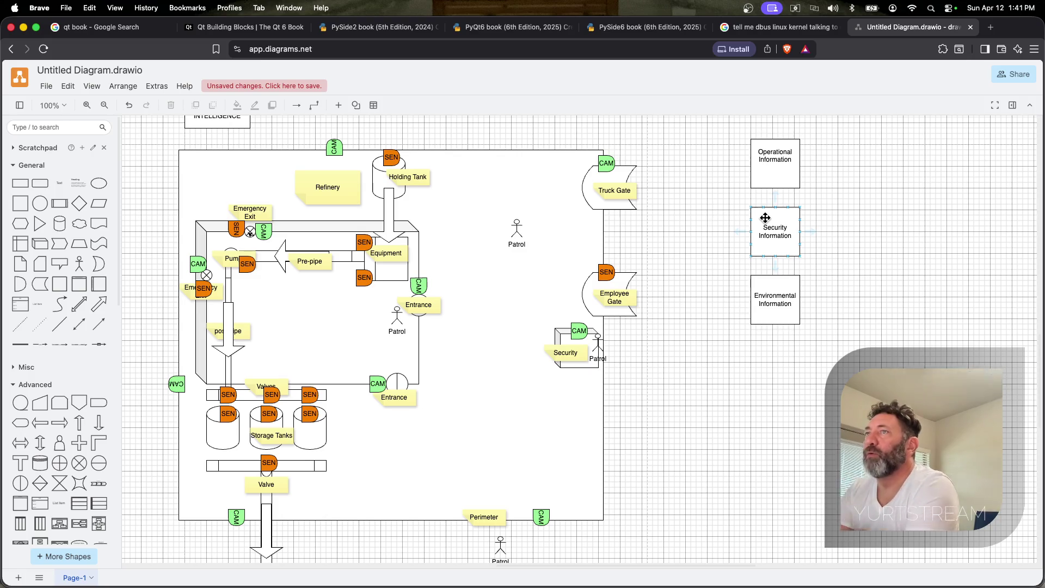
pyautogui.press('super+d')
# Place a Refinery note right of the information boxes and an Offshore Rig note below it
pyautogui.moveTo(366, 196)
pyautogui.mouseDown()
pyautogui.moveTo(844, 165)
pyautogui.moveTo(849, 155)
pyautogui.mouseUp()
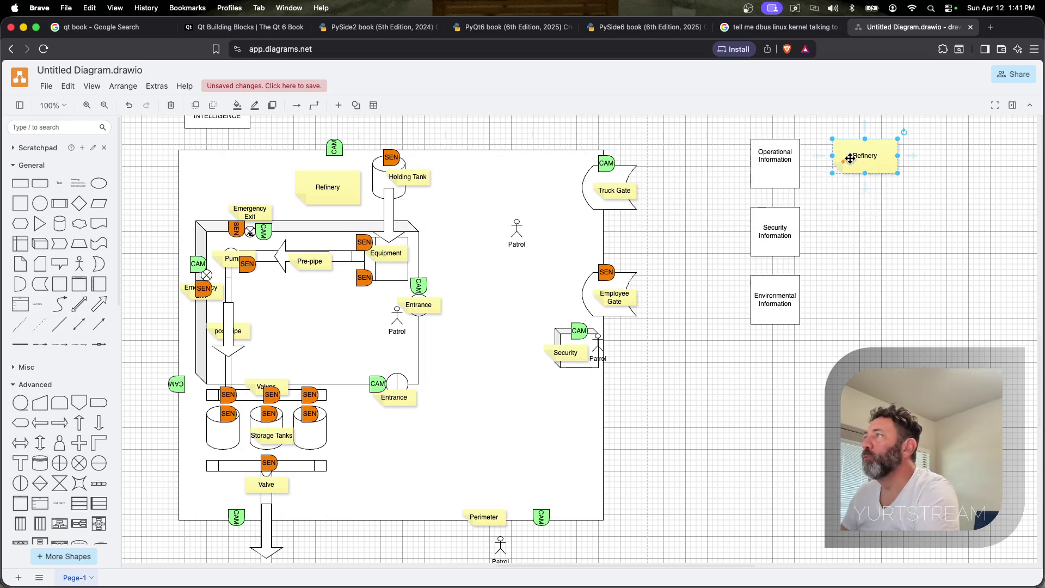
pyautogui.press('super+d')
pyautogui.moveTo(872, 196); pyautogui.dragTo(877, 230)
pyautogui.write('Of')
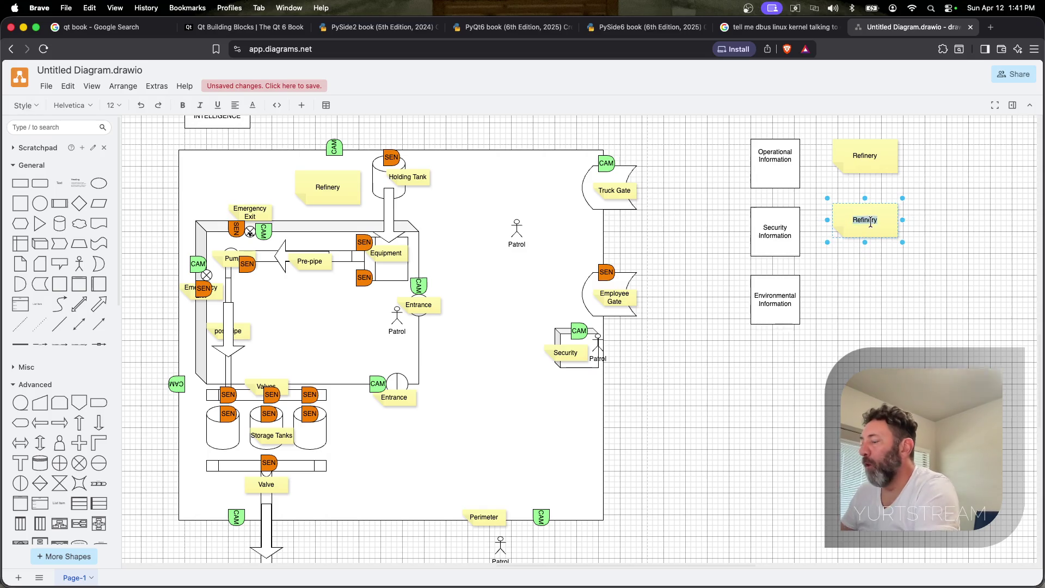
pyautogui.write('f')
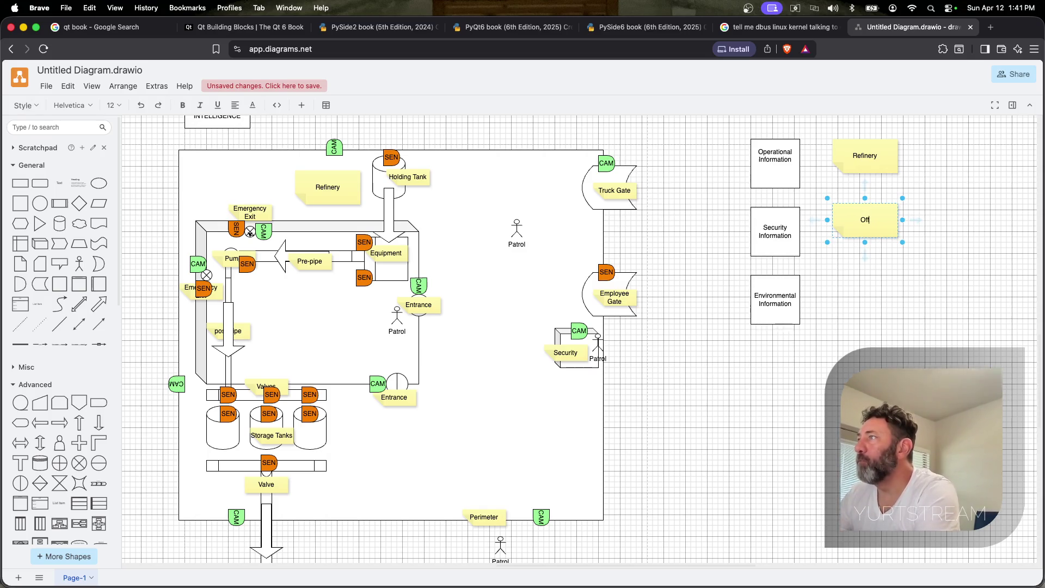
pyautogui.write('shore')
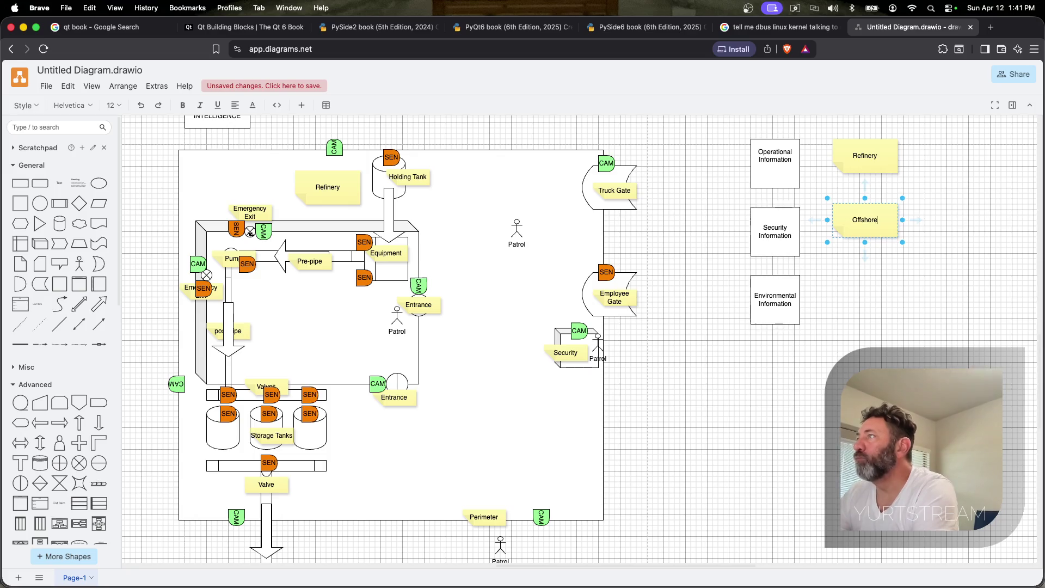
pyautogui.write(' Rig')
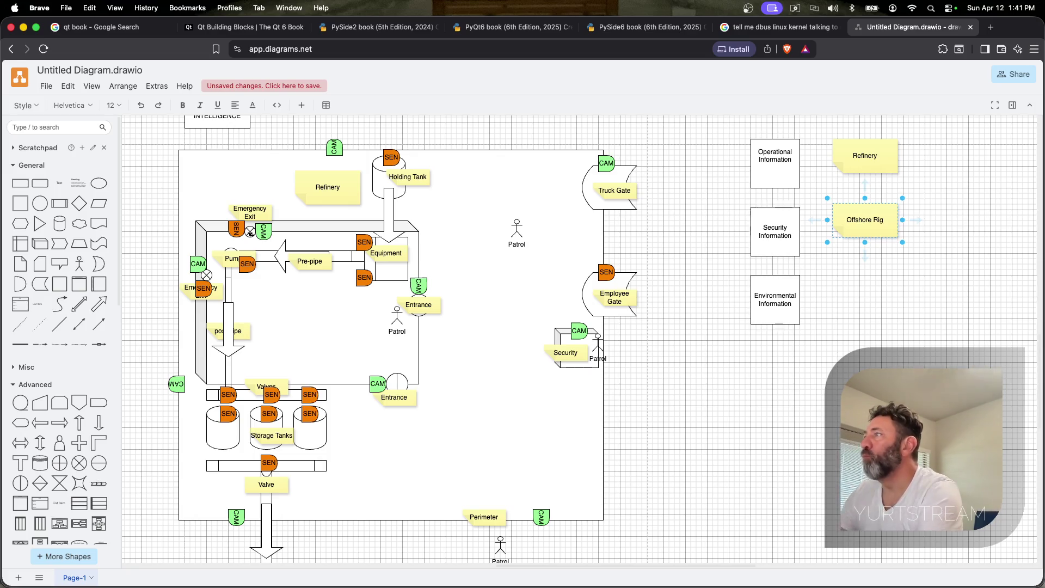
pyautogui.click(909, 247)
# Add a Ship note below Offshore Rig and an Aircraft note to its right
pyautogui.click(877, 221)
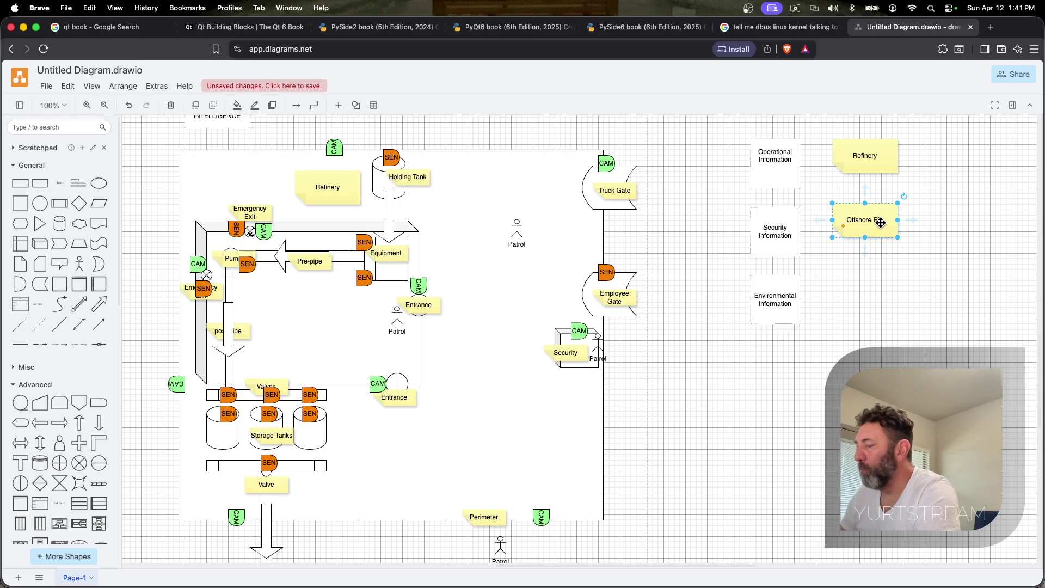
pyautogui.press('super+d')
pyautogui.moveTo(881, 226); pyautogui.dragTo(855, 283)
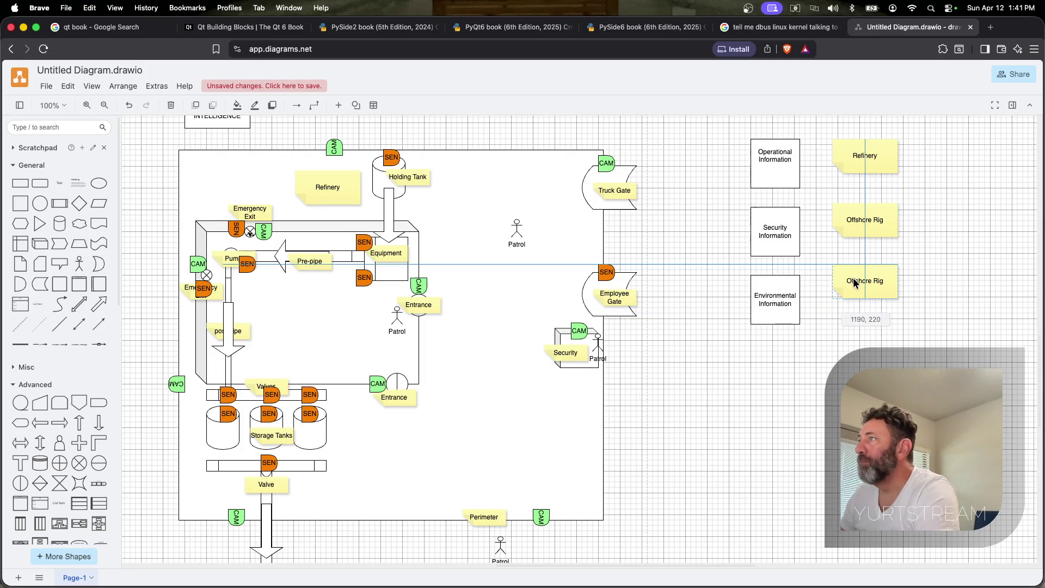
pyautogui.doubleClick(864, 281)
pyautogui.press('super+a')
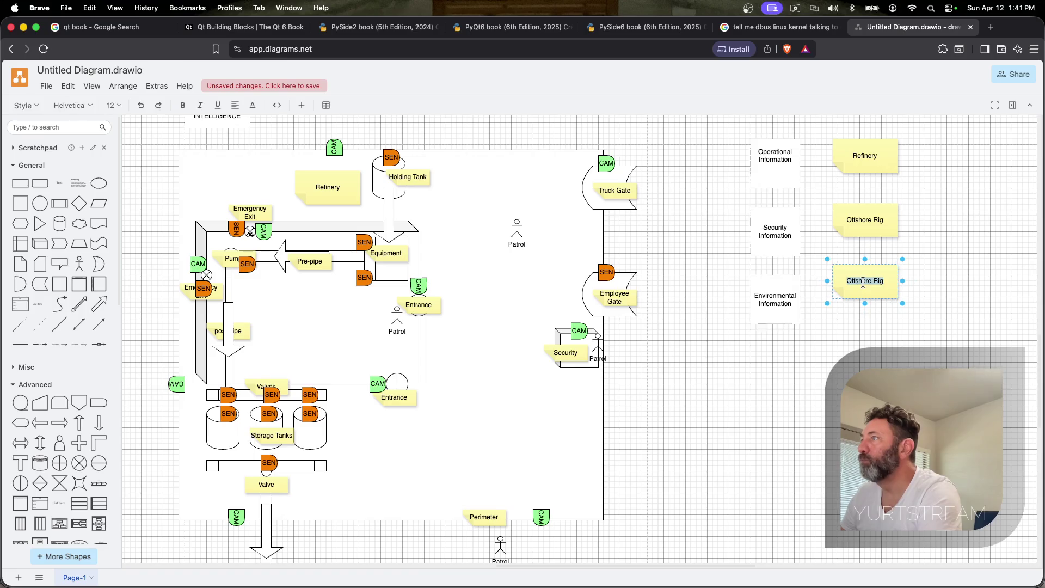
pyautogui.write('Ship')
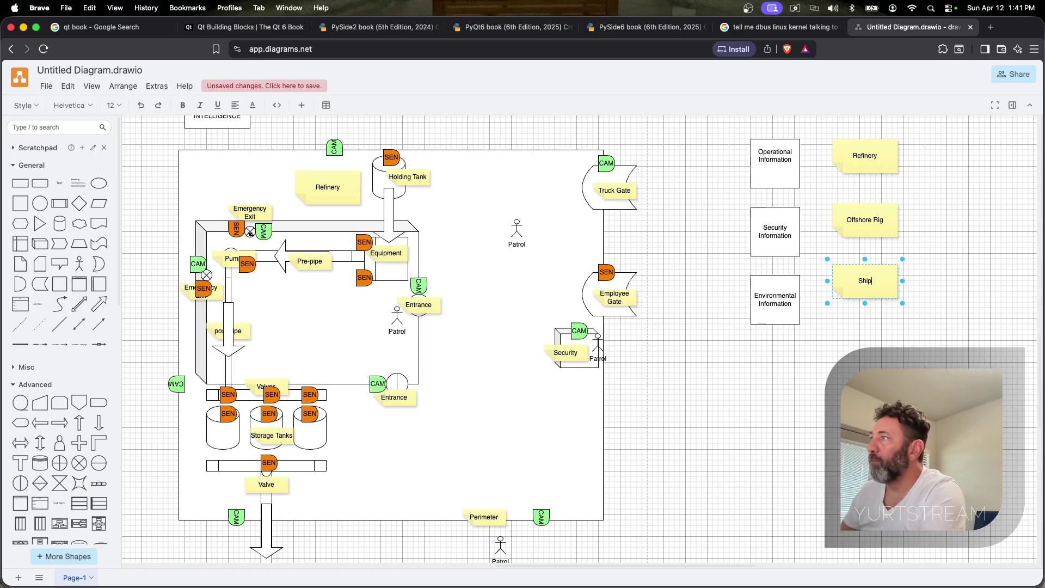
pyautogui.click(898, 327)
pyautogui.press('super+d')
pyautogui.moveTo(885, 298)
pyautogui.mouseDown()
pyautogui.moveTo(874, 331)
pyautogui.moveTo(882, 341)
pyautogui.moveTo(981, 289)
pyautogui.mouseUp()
pyautogui.doubleClick(962, 282)
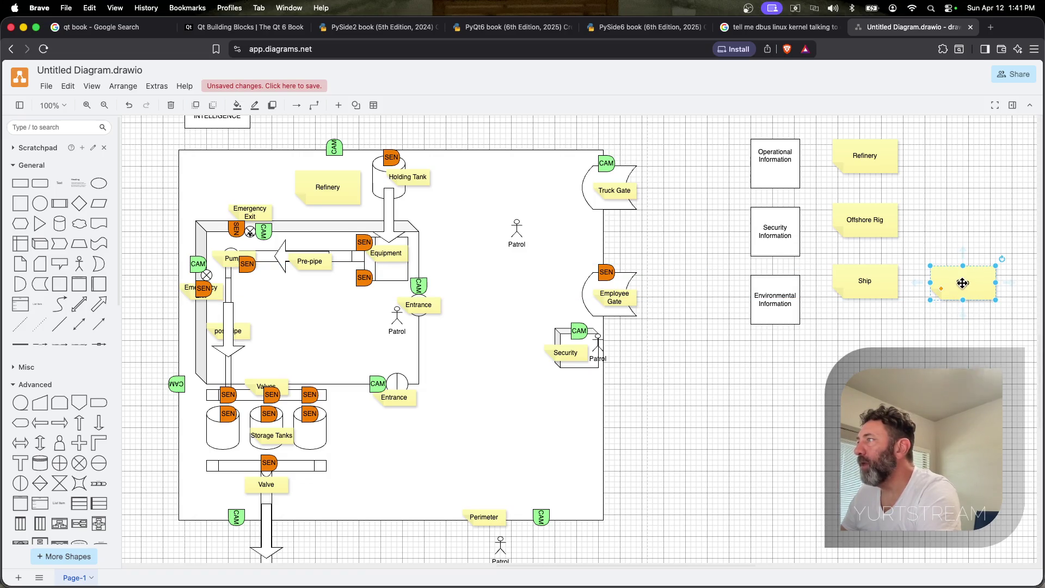
pyautogui.write('Aircraft')
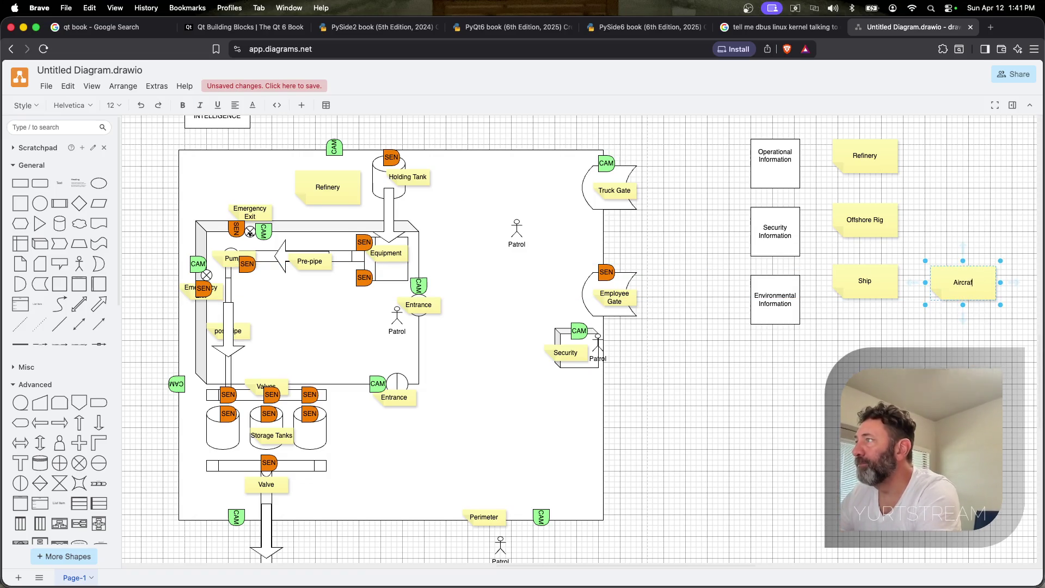
pyautogui.click(999, 353)
# Add a Port note below Ship and two more labelled notes (Marina, Hotel / Resort) further down the column
pyautogui.click(867, 281)
pyautogui.press('super+d')
pyautogui.moveTo(908, 308); pyautogui.dragTo(867, 345)
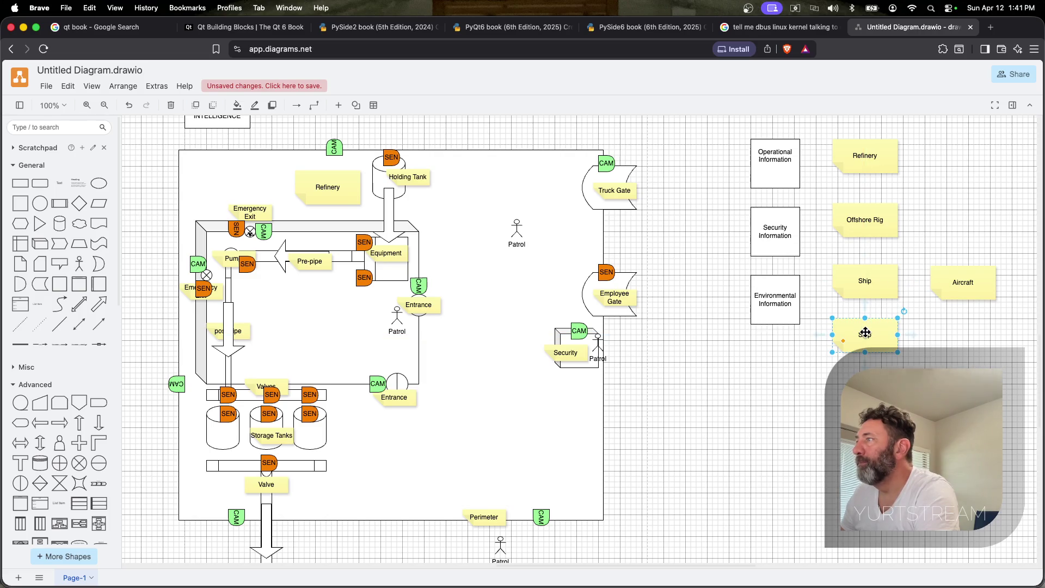
pyautogui.doubleClick(864, 333)
pyautogui.write('Port')
pyautogui.click(879, 345)
pyautogui.moveTo(880, 345); pyautogui.dragTo(877, 408)
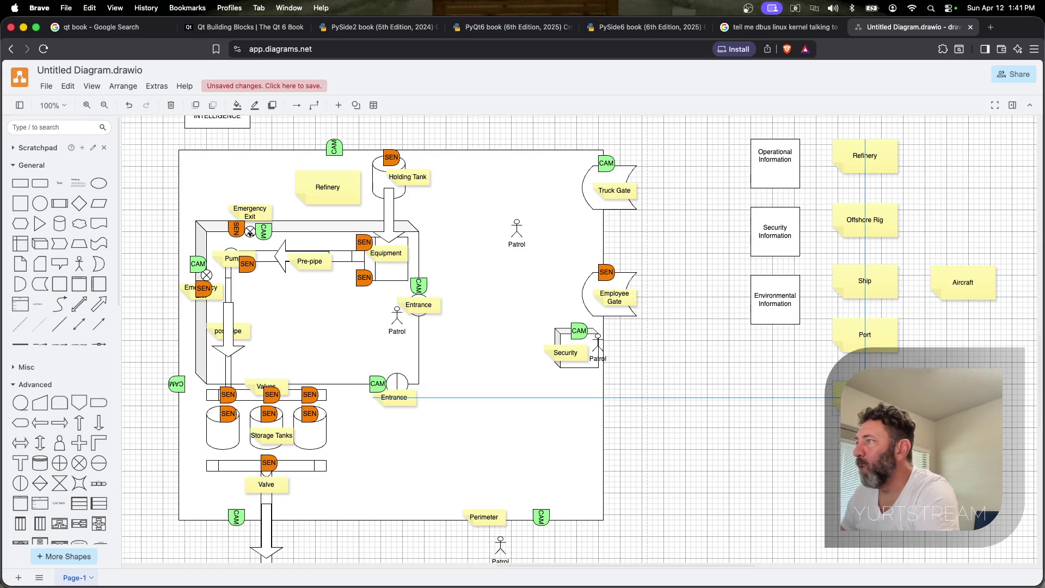
pyautogui.doubleClick(836, 398)
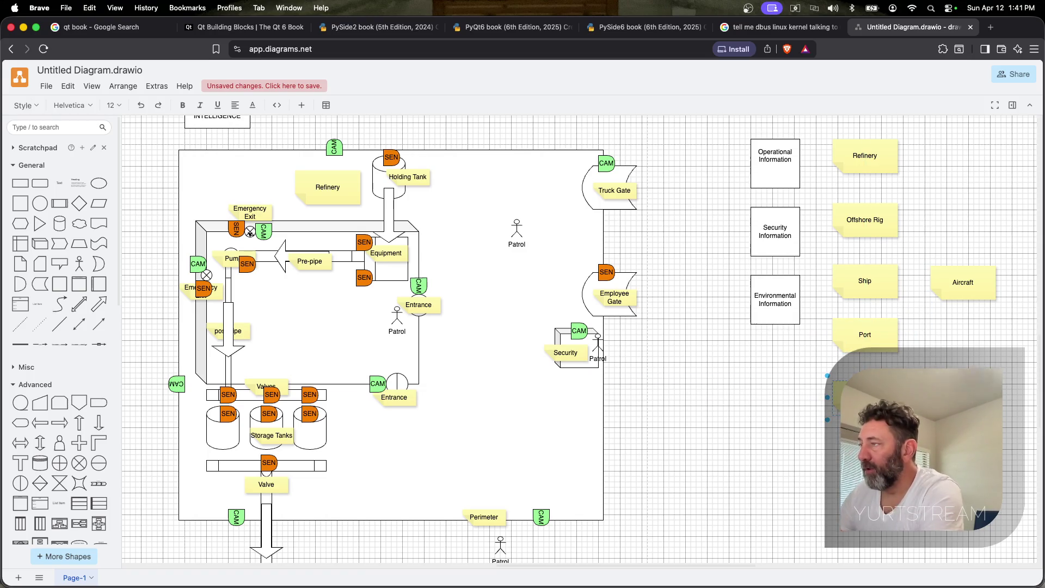
pyautogui.press('Escape')
pyautogui.moveTo(835, 400); pyautogui.dragTo(835, 457)
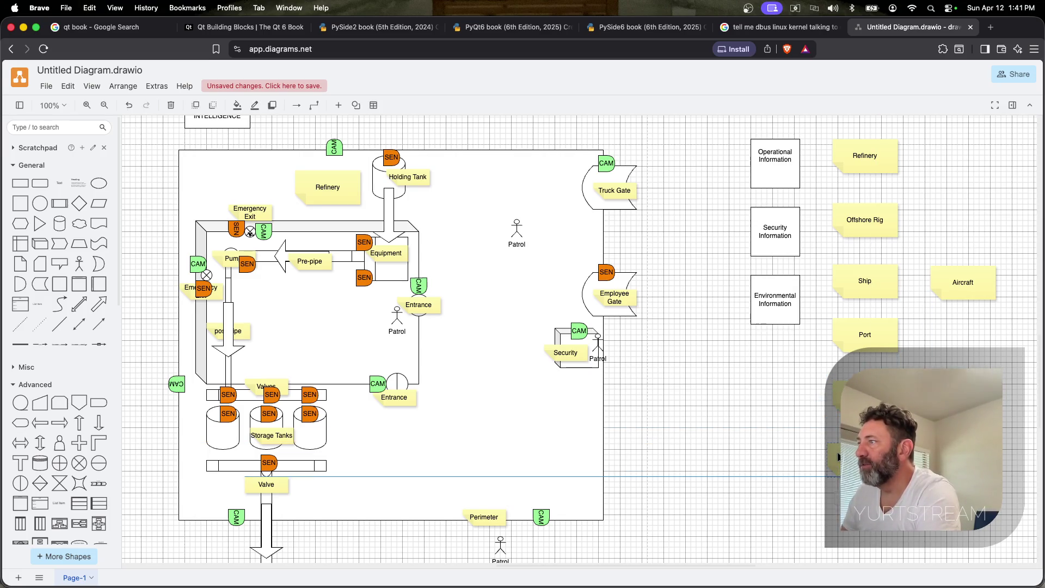
pyautogui.doubleClick(834, 459)
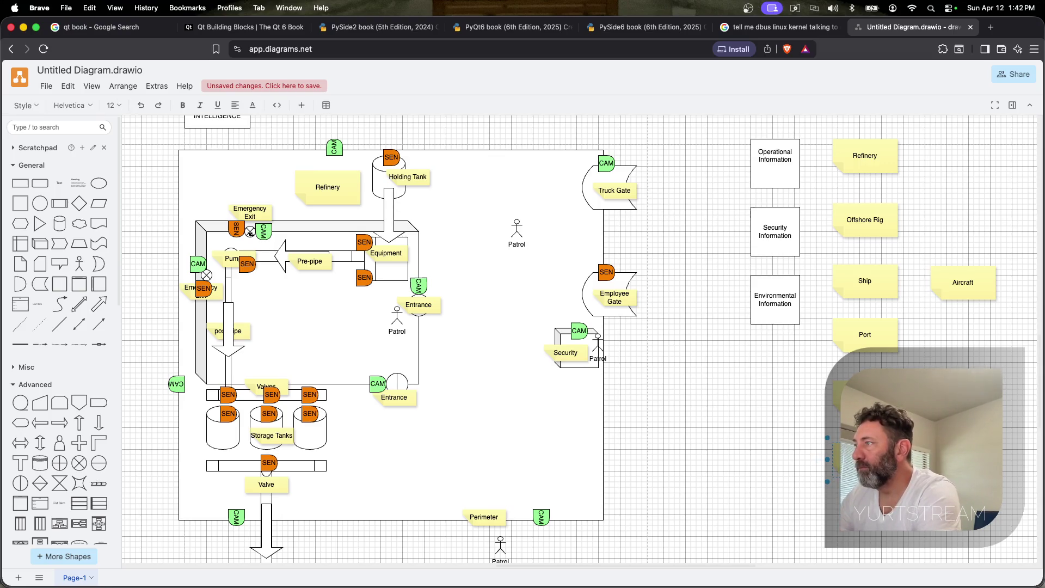
pyautogui.press('Escape')
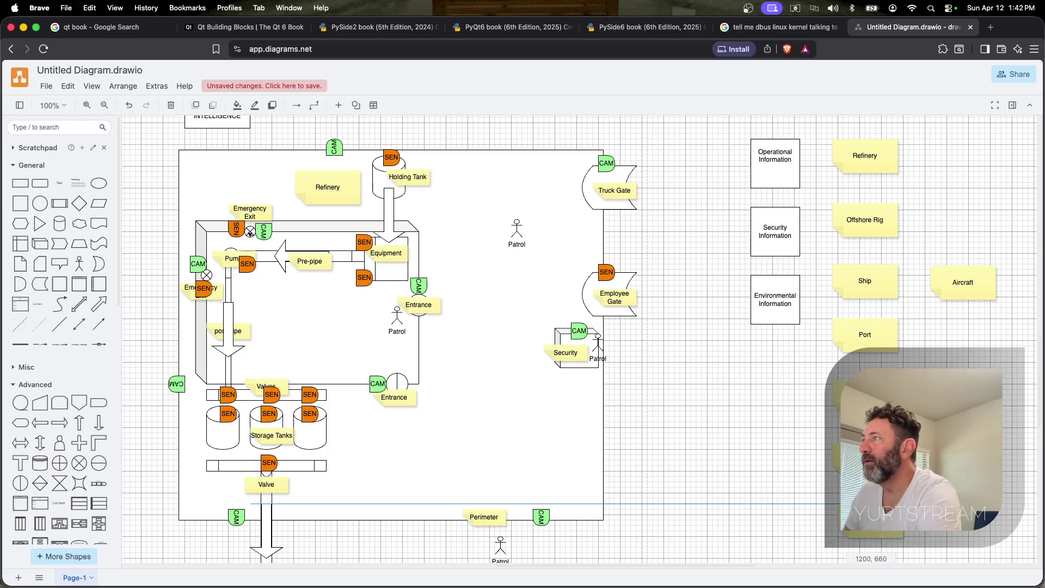
# Move Marina beside Port, move a note beside Refinery and rename it Factory, and label the lower-right note
pyautogui.moveTo(963, 379); pyautogui.dragTo(959, 339)
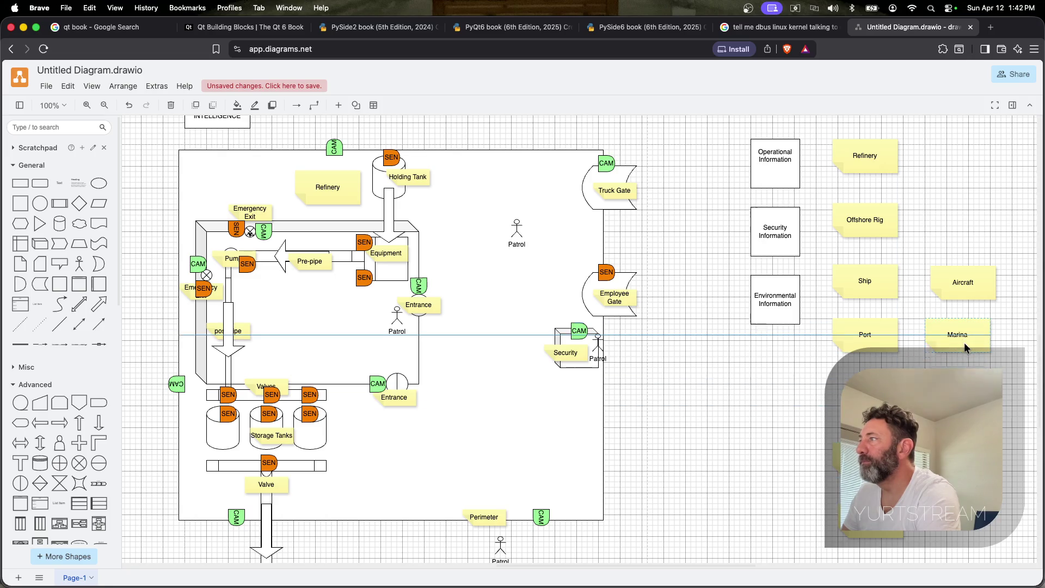
pyautogui.click(832, 400)
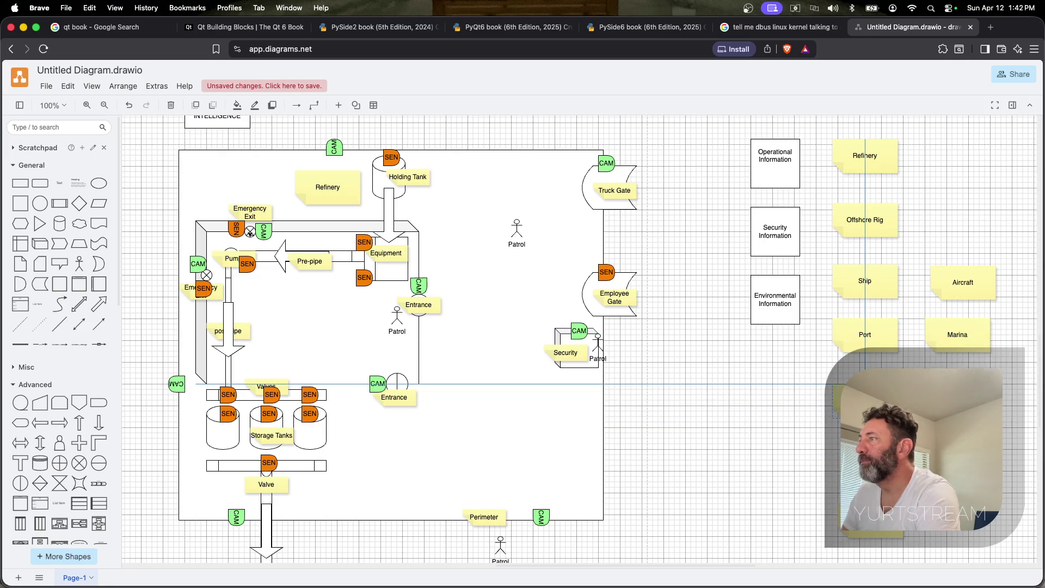
pyautogui.moveTo(833, 400); pyautogui.dragTo(952, 154)
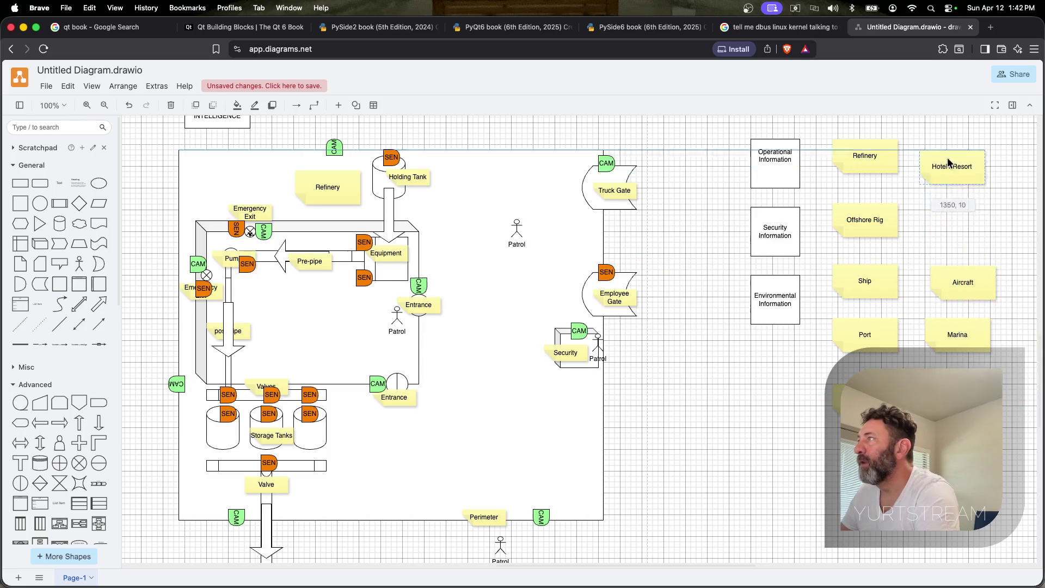
pyautogui.doubleClick(952, 155)
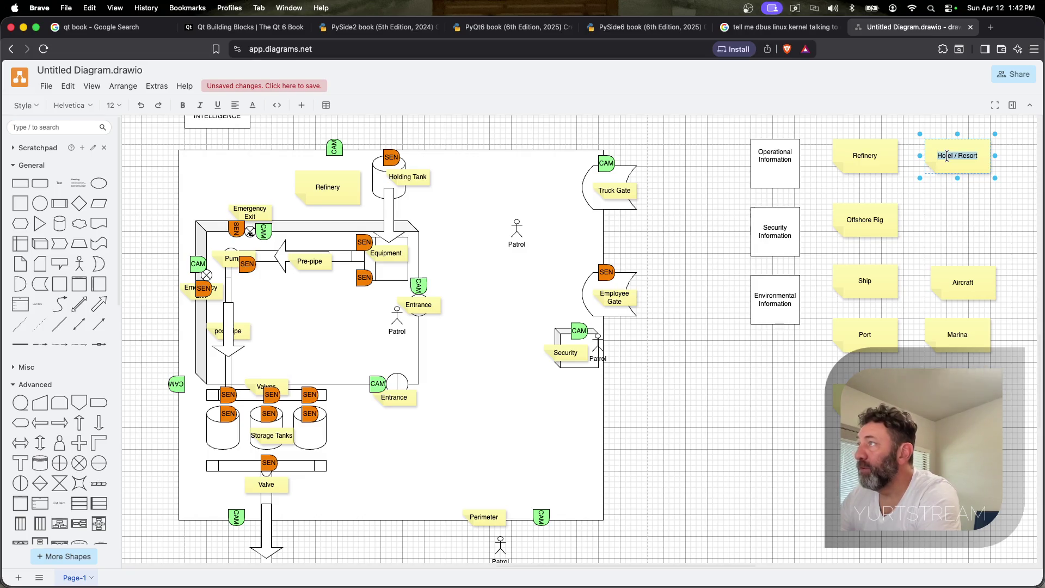
pyautogui.write('Factory')
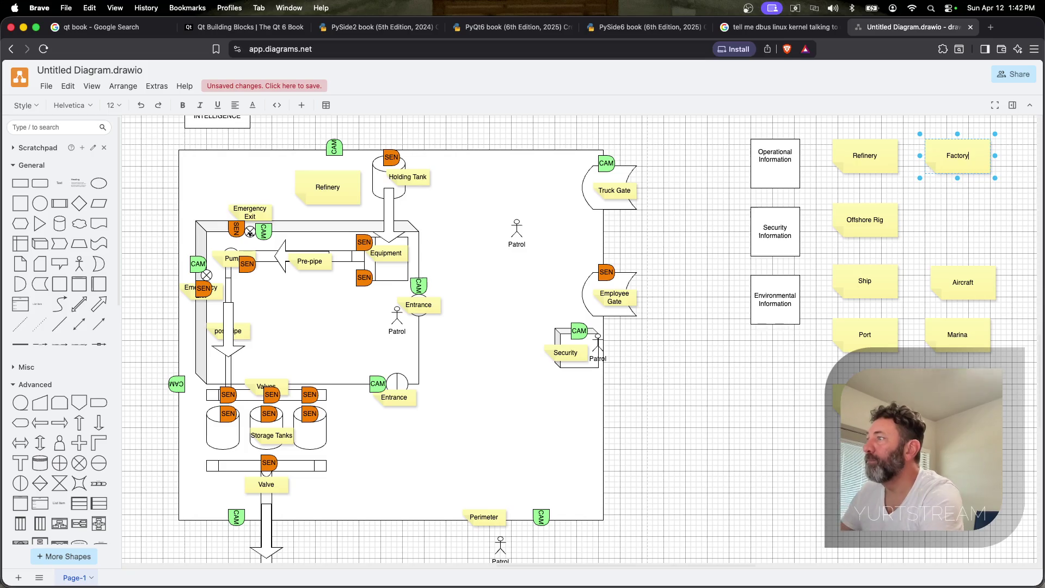
pyautogui.click(849, 400)
pyautogui.press('super+d')
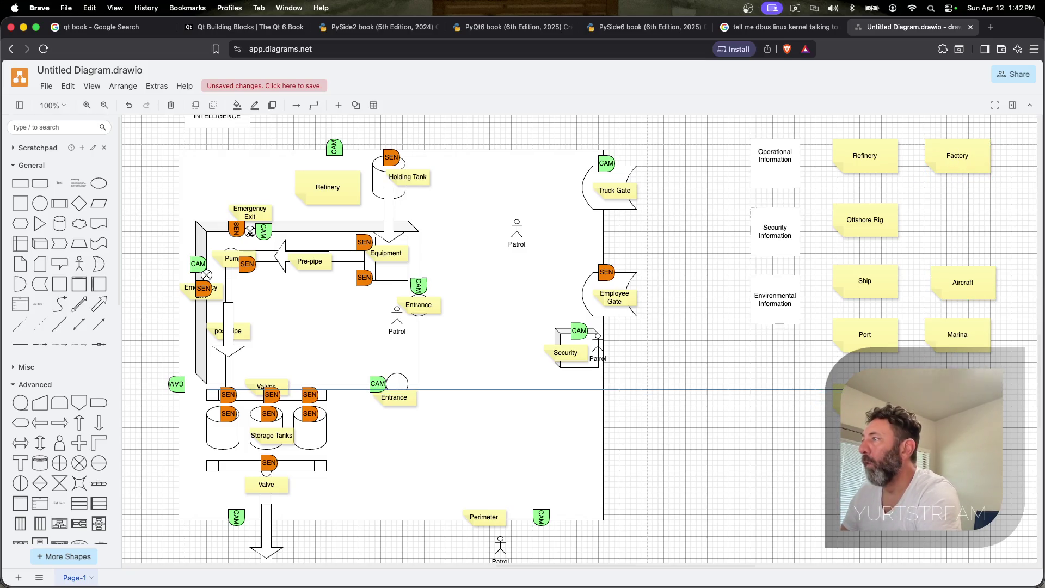
pyautogui.doubleClick(957, 379)
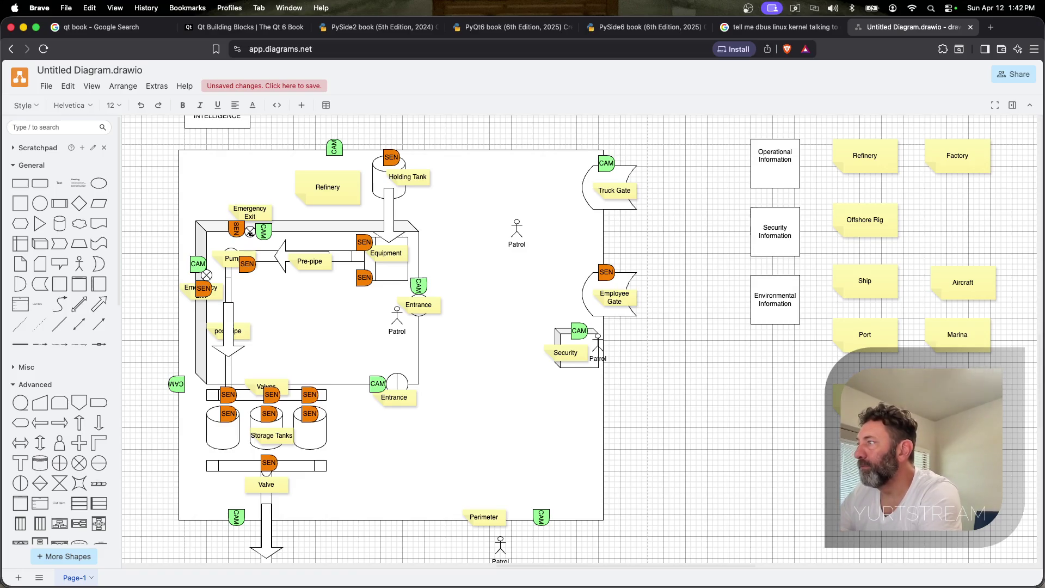
pyautogui.press('Escape')
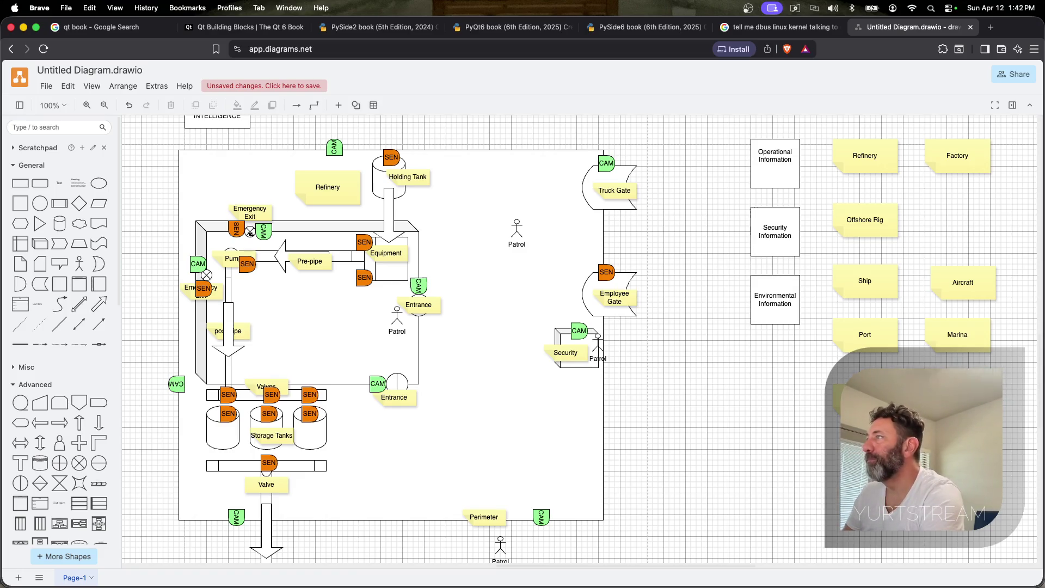
# Copy Offshore Rig to its right and rename the copy Driller
pyautogui.click(873, 218)
pyautogui.moveTo(875, 219); pyautogui.dragTo(956, 222)
pyautogui.doubleClick(957, 222)
pyautogui.write('Driller')
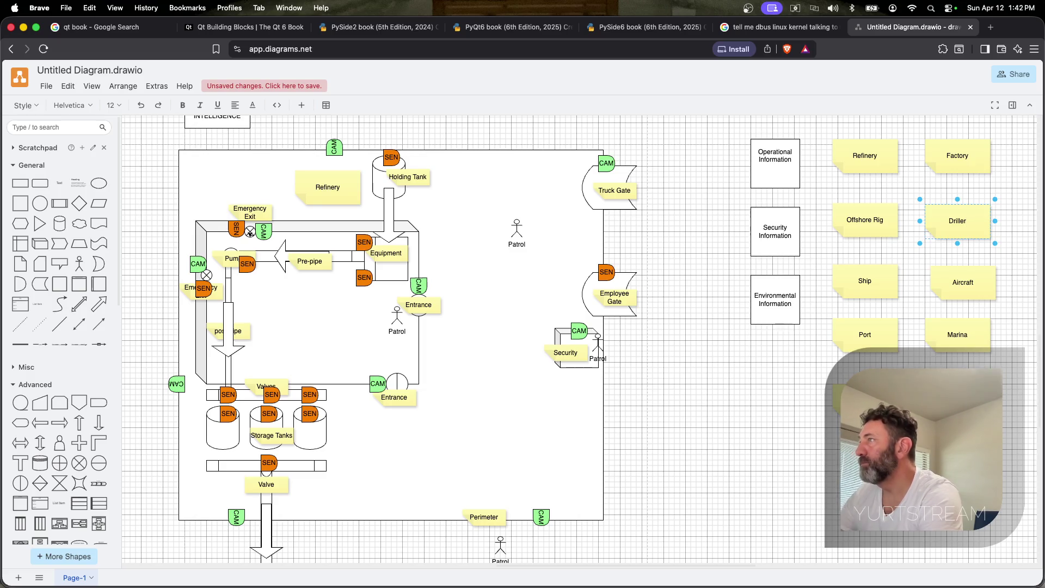
pyautogui.click(1016, 254)
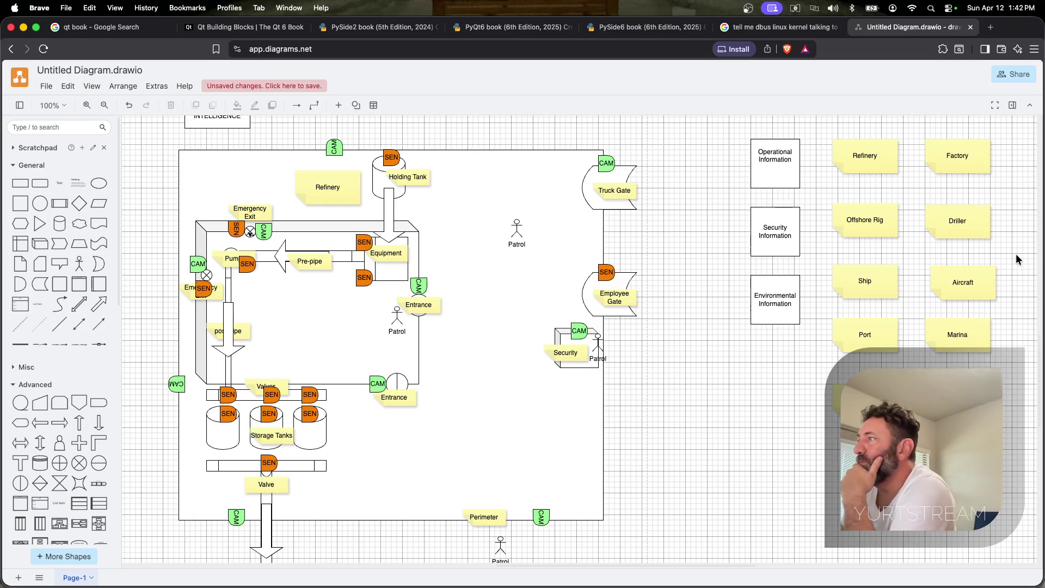
# Snap the Refinery, Factory, Offshore Rig, Driller, Ship and Aircraft notes into aligned rows
pyautogui.moveTo(974, 282); pyautogui.dragTo(969, 283)
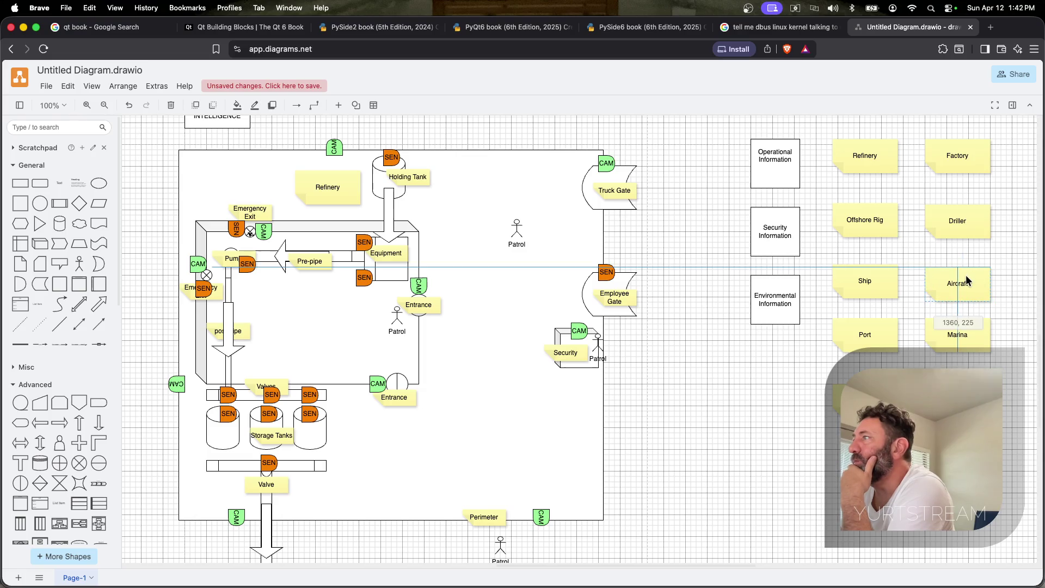
pyautogui.click(976, 335)
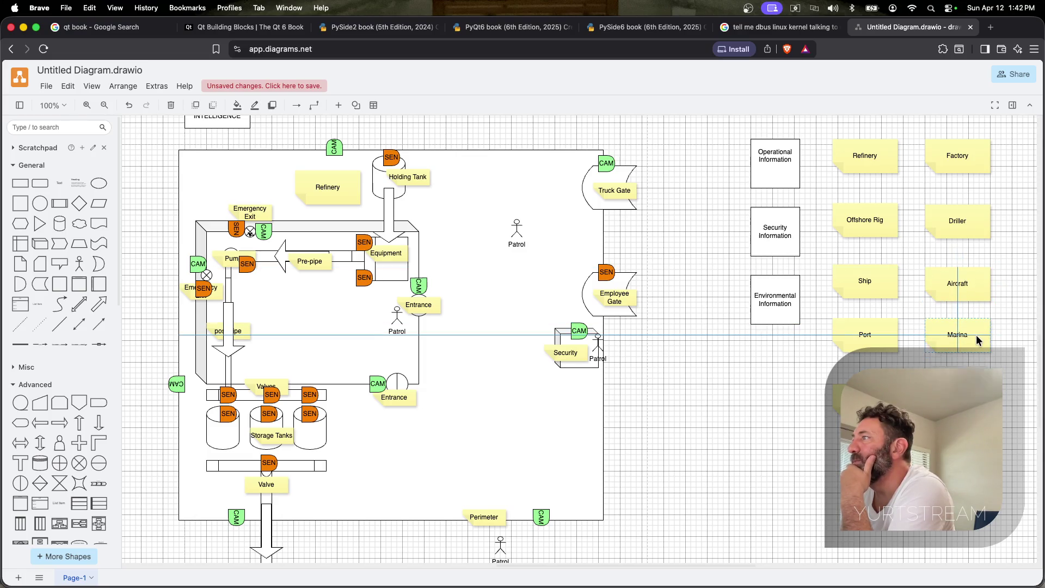
pyautogui.moveTo(866, 286); pyautogui.dragTo(871, 275)
pyautogui.moveTo(866, 220); pyautogui.dragTo(872, 206)
pyautogui.moveTo(865, 157); pyautogui.dragTo(870, 155)
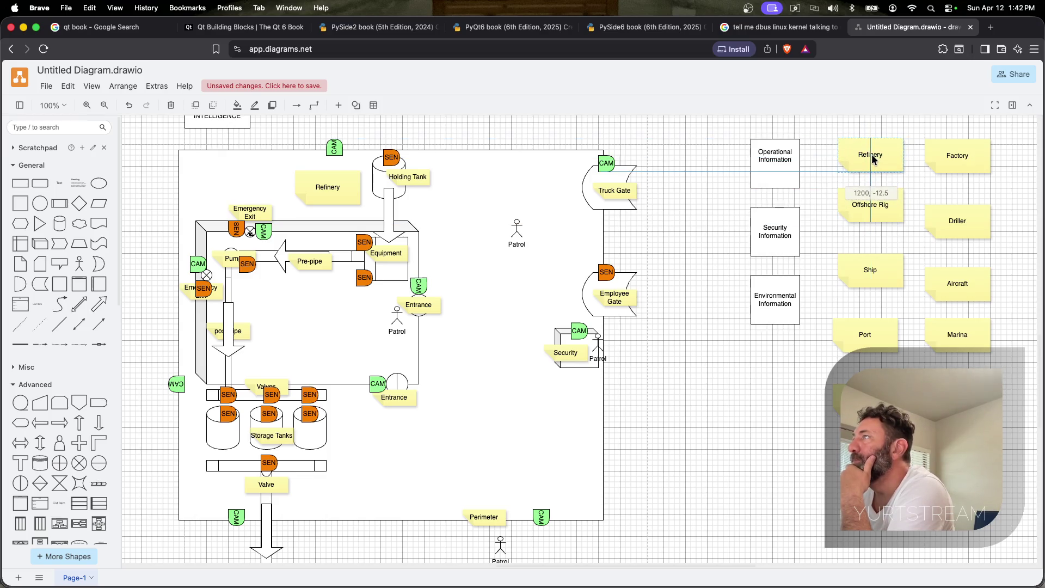
pyautogui.moveTo(959, 157); pyautogui.dragTo(959, 162)
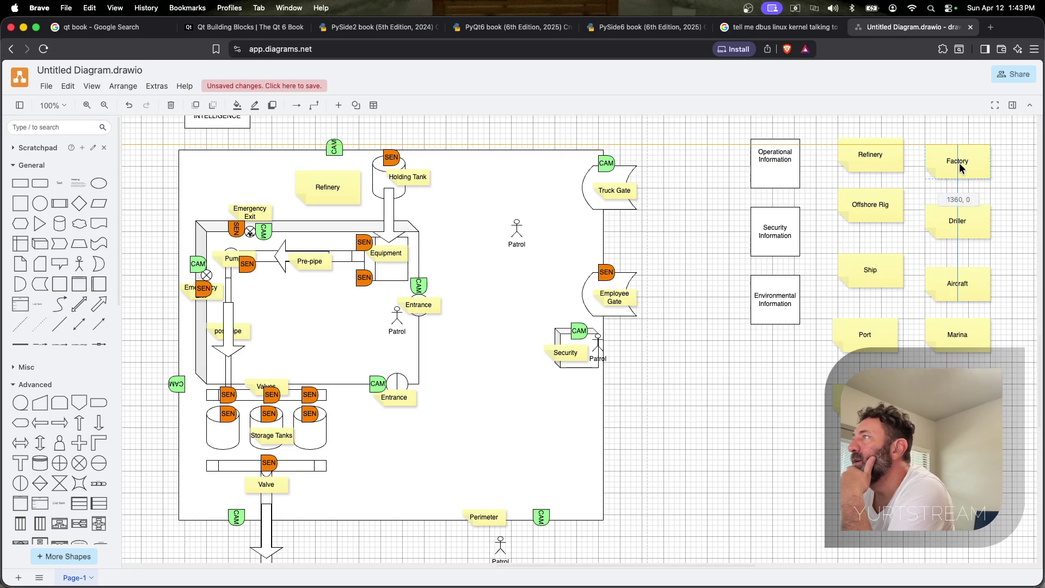
pyautogui.moveTo(895, 155); pyautogui.dragTo(894, 161)
pyautogui.moveTo(955, 218); pyautogui.dragTo(951, 204)
# Close up the lower rows (Ship/Aircraft, Port/Marina, Hotel/Office Building) and copy Hotel / Resort below the grid
pyautogui.moveTo(880, 269); pyautogui.dragTo(882, 240)
pyautogui.moveTo(947, 286); pyautogui.dragTo(944, 249)
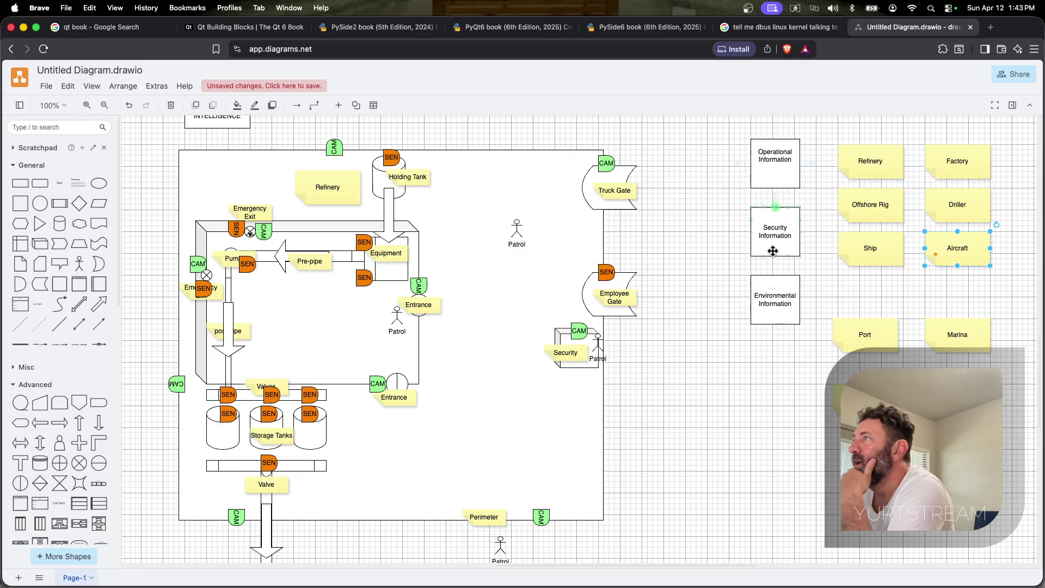
pyautogui.click(859, 324)
pyautogui.moveTo(858, 323); pyautogui.dragTo(868, 286)
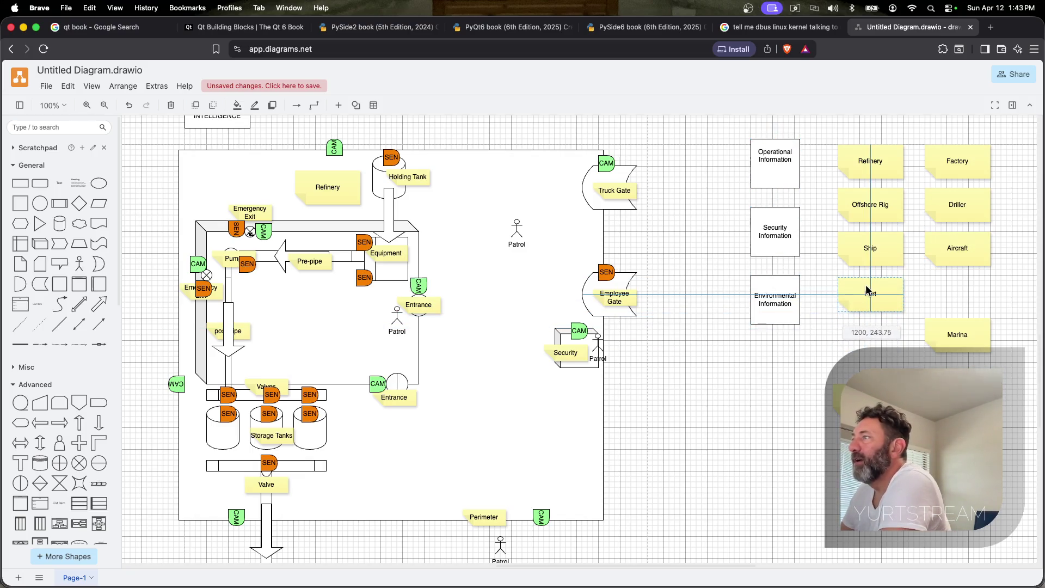
pyautogui.moveTo(957, 334); pyautogui.dragTo(940, 292)
pyautogui.moveTo(866, 359); pyautogui.dragTo(871, 335)
pyautogui.moveTo(963, 378); pyautogui.dragTo(959, 343)
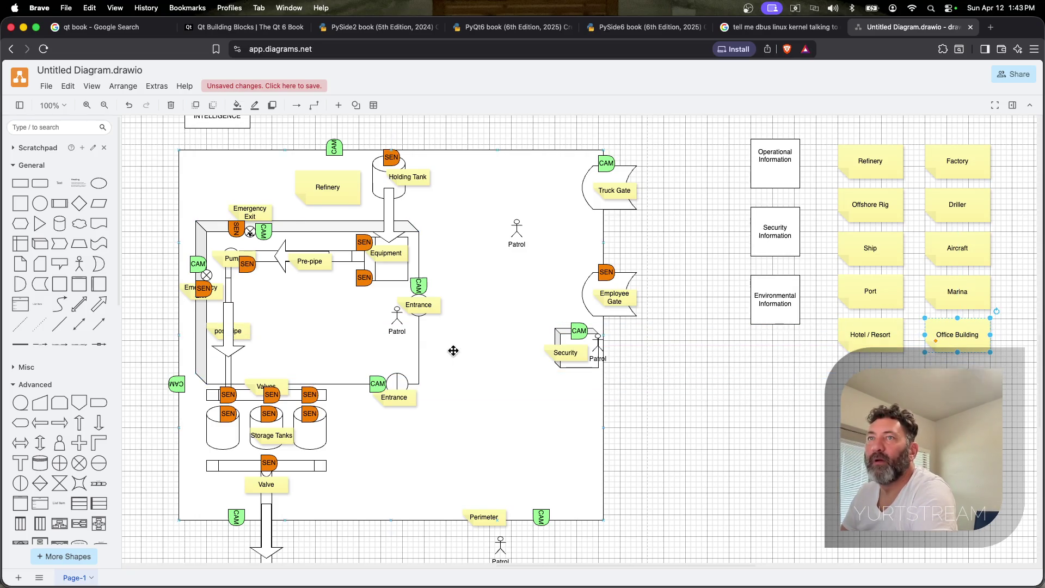
pyautogui.click(866, 339)
pyautogui.moveTo(866, 344)
pyautogui.mouseDown()
pyautogui.moveTo(896, 363)
pyautogui.moveTo(713, 400)
pyautogui.mouseUp()
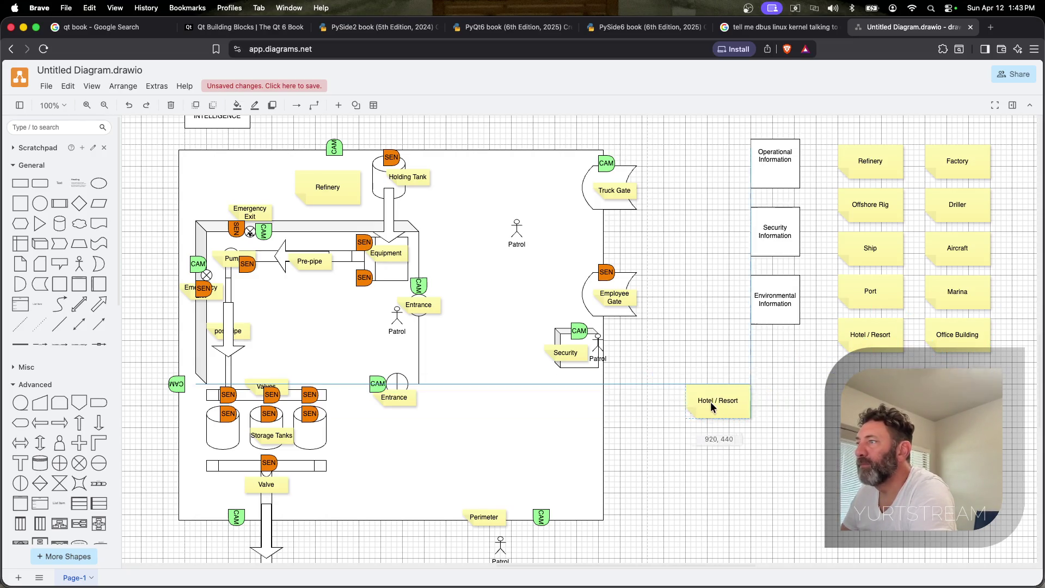
# Label the copied note Passive and add a Dynamic note to its right
pyautogui.doubleClick(712, 400)
pyautogui.write('Passive')
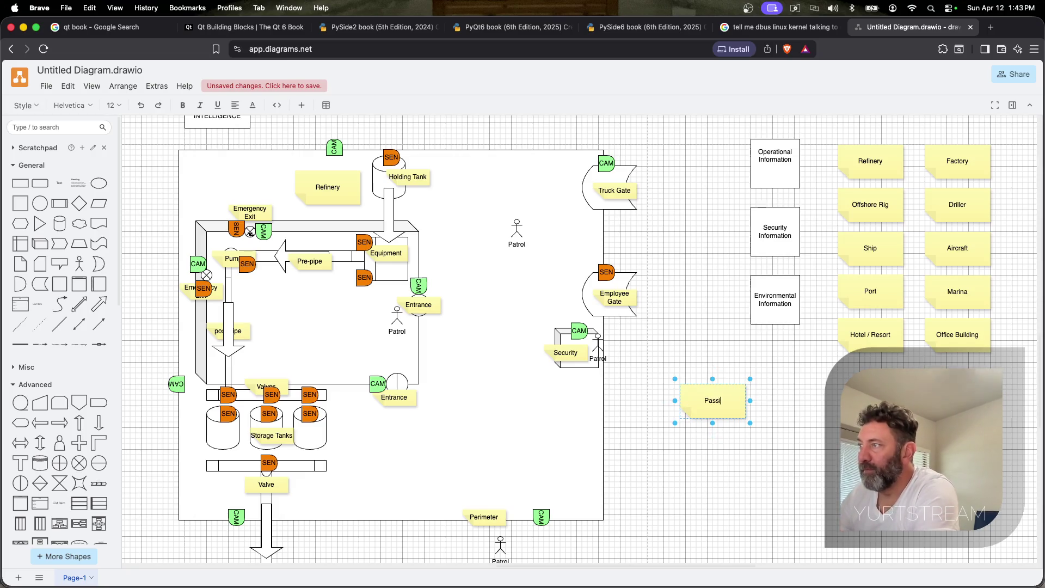
pyautogui.click(717, 397)
pyautogui.moveTo(717, 397)
pyautogui.mouseDown()
pyautogui.moveTo(716, 421)
pyautogui.moveTo(685, 420)
pyautogui.mouseUp()
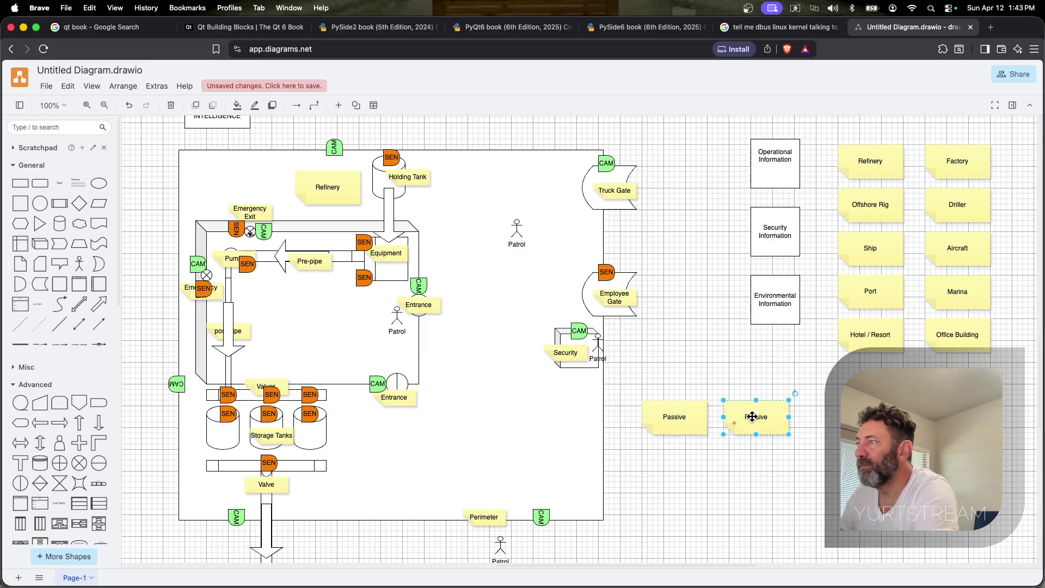
pyautogui.doubleClick(756, 417)
pyautogui.write('Dynamic')
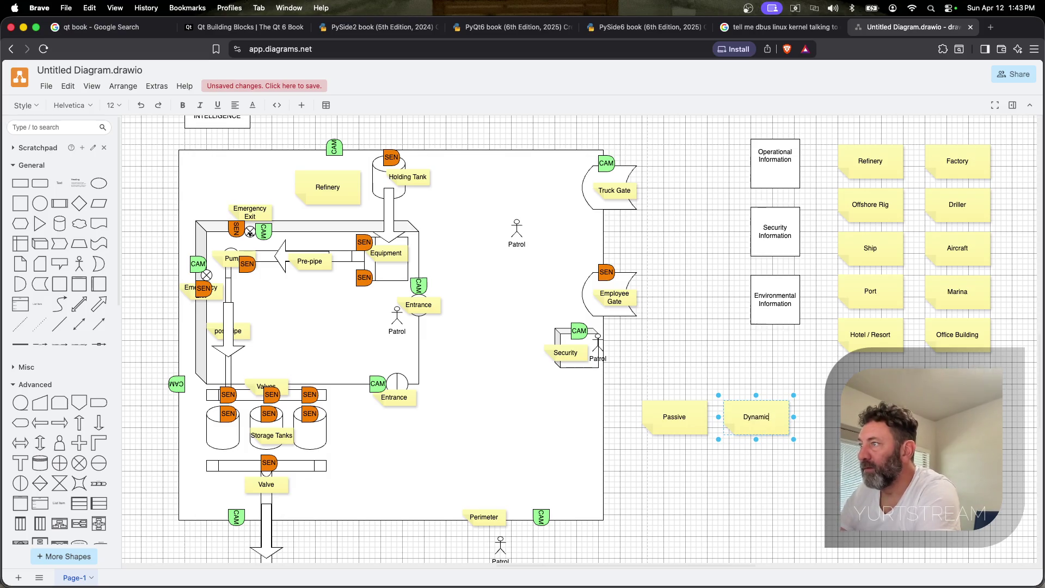
pyautogui.click(675, 417)
# Add a Static note below Passive and a Mobile note to its right
pyautogui.moveTo(675, 416)
pyautogui.mouseDown()
pyautogui.moveTo(686, 422)
pyautogui.moveTo(673, 470)
pyautogui.mouseUp()
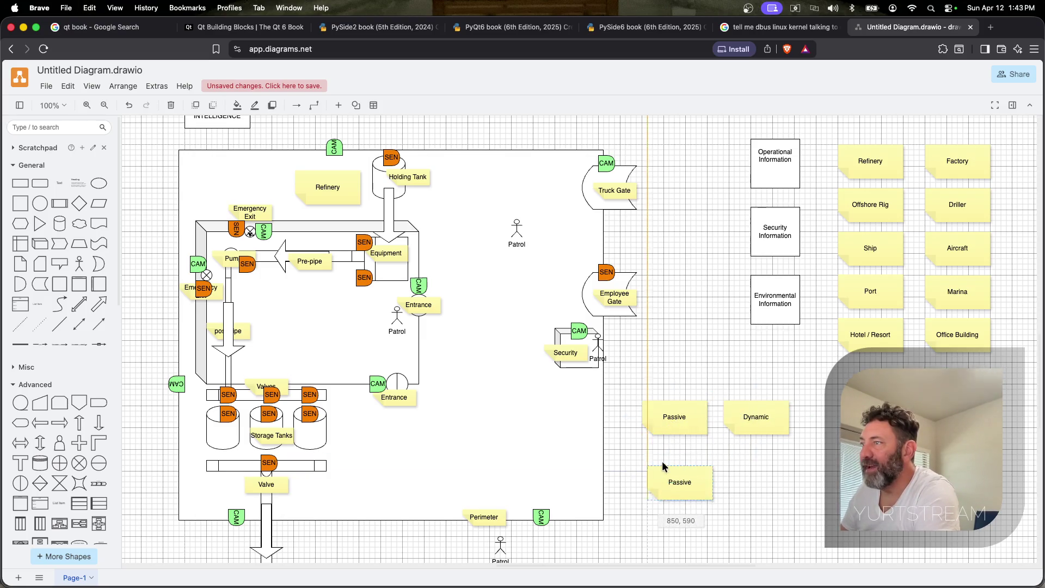
pyautogui.doubleClick(672, 465)
pyautogui.write('Static')
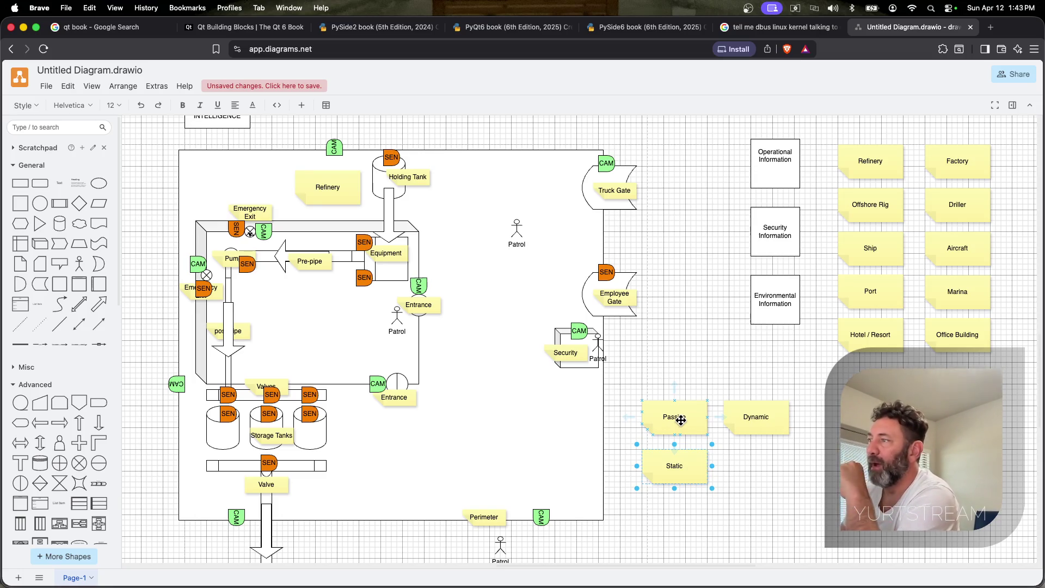
pyautogui.click(745, 467)
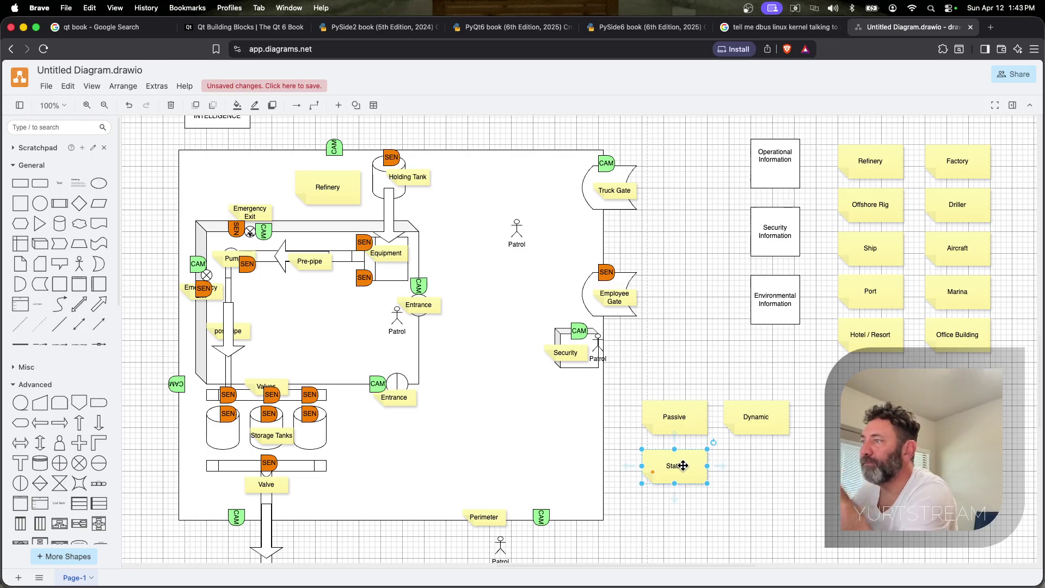
pyautogui.moveTo(684, 465); pyautogui.dragTo(761, 466)
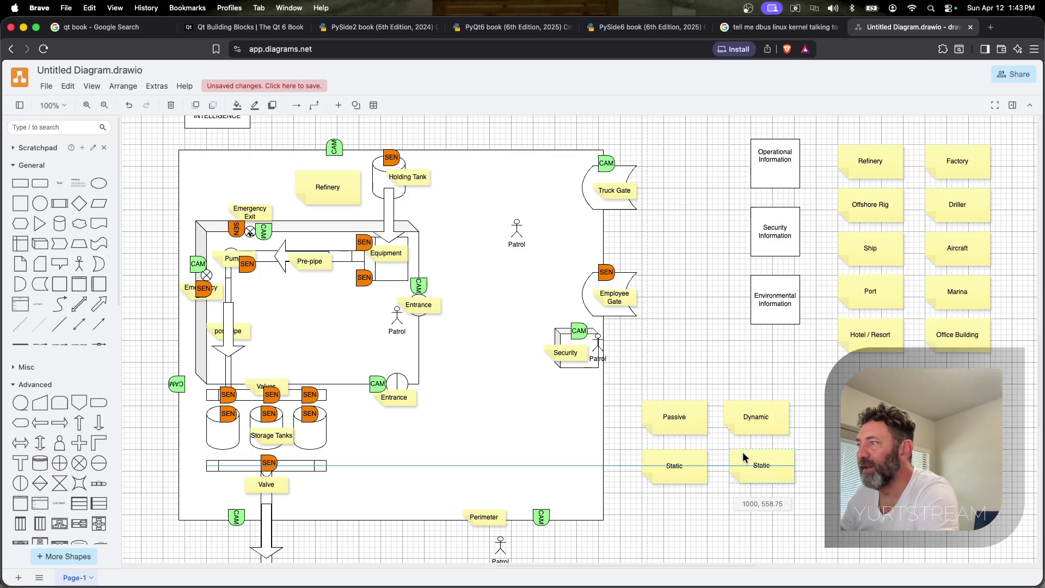
pyautogui.doubleClick(761, 466)
pyautogui.write('Mobile')
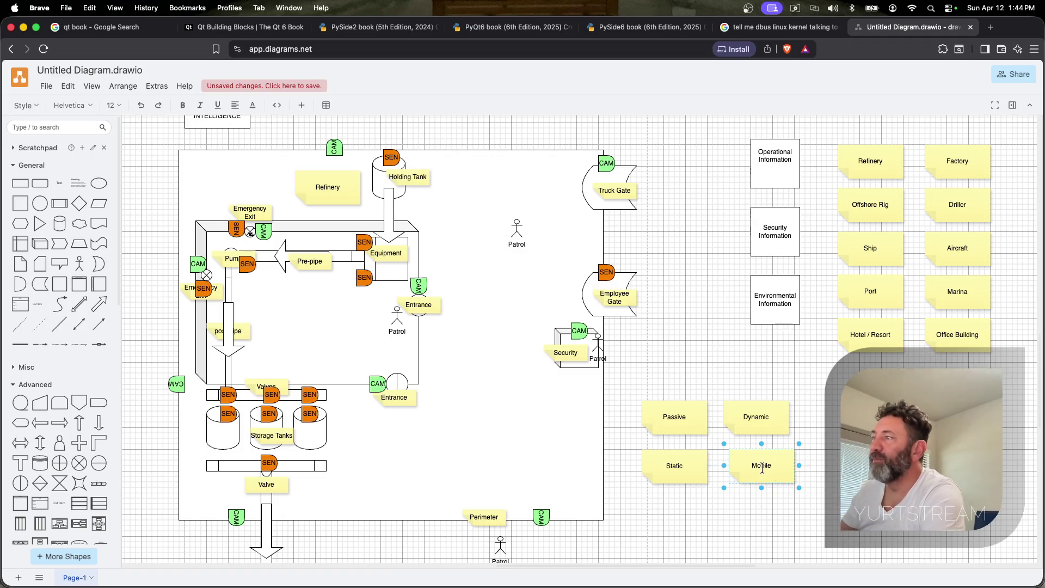
pyautogui.click(808, 457)
# Duplicate Mobile into further notes beside and below its row and label them
pyautogui.press('super+d')
pyautogui.moveTo(809, 478); pyautogui.dragTo(841, 459)
pyautogui.doubleClick(841, 461)
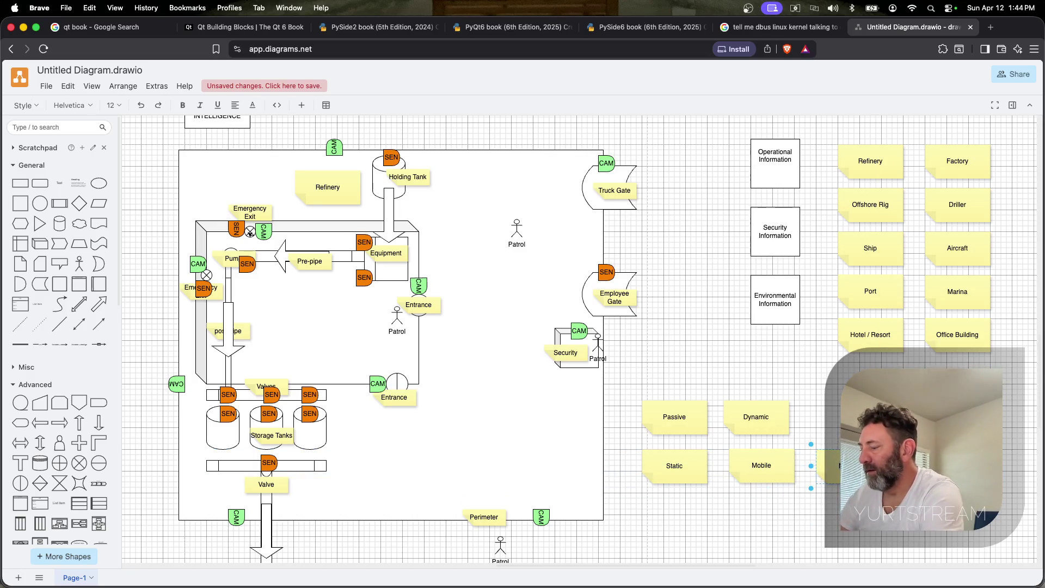
pyautogui.press('Escape')
pyautogui.click(840, 462)
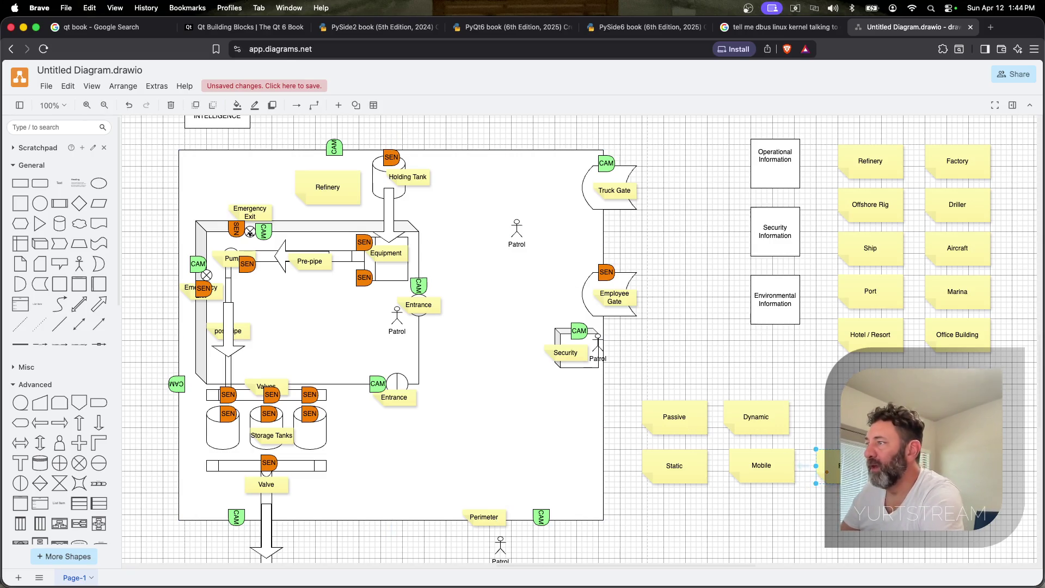
pyautogui.moveTo(841, 465); pyautogui.dragTo(841, 510)
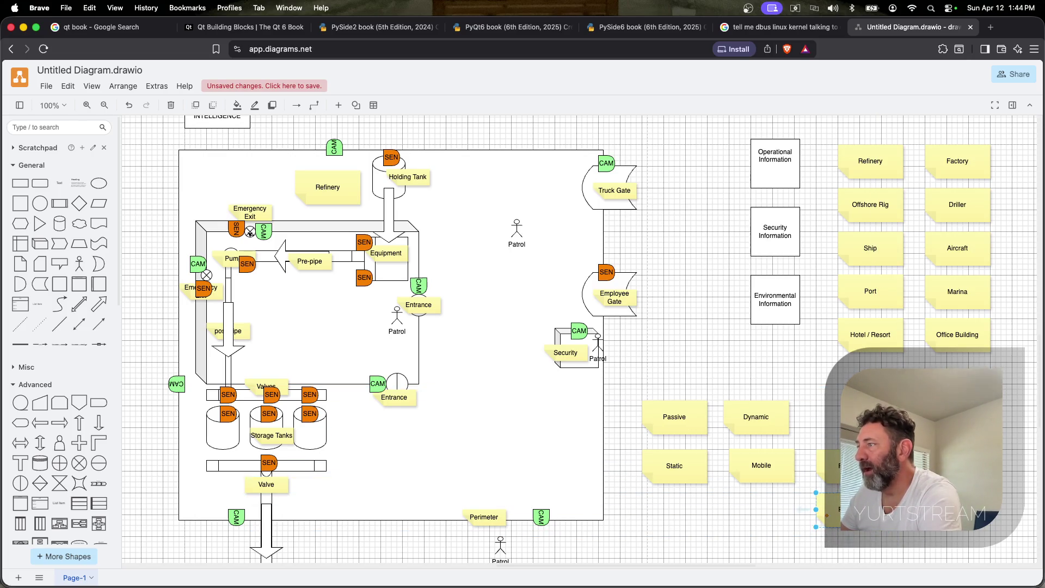
pyautogui.write('V')
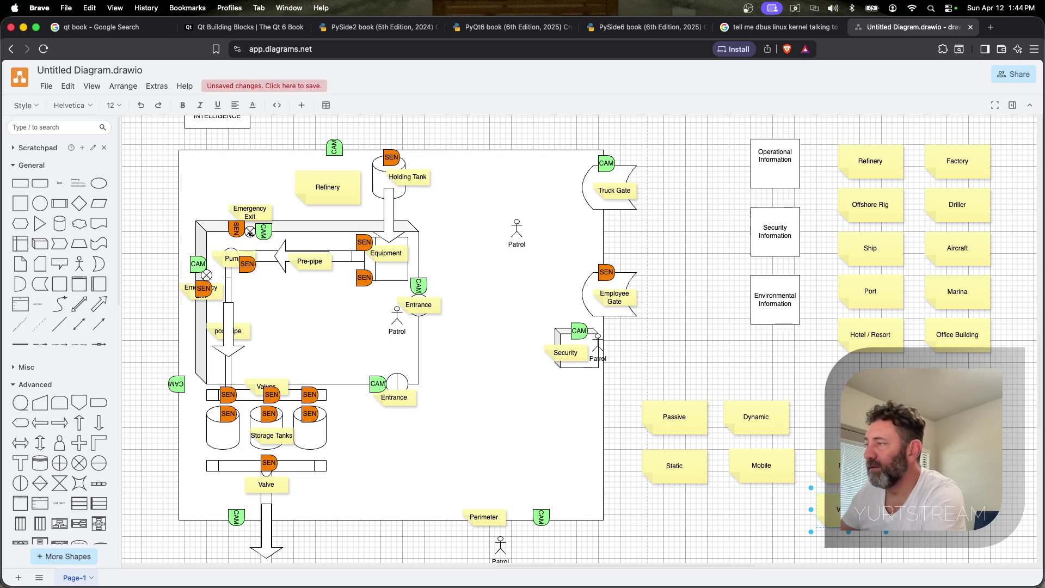
pyautogui.click(804, 510)
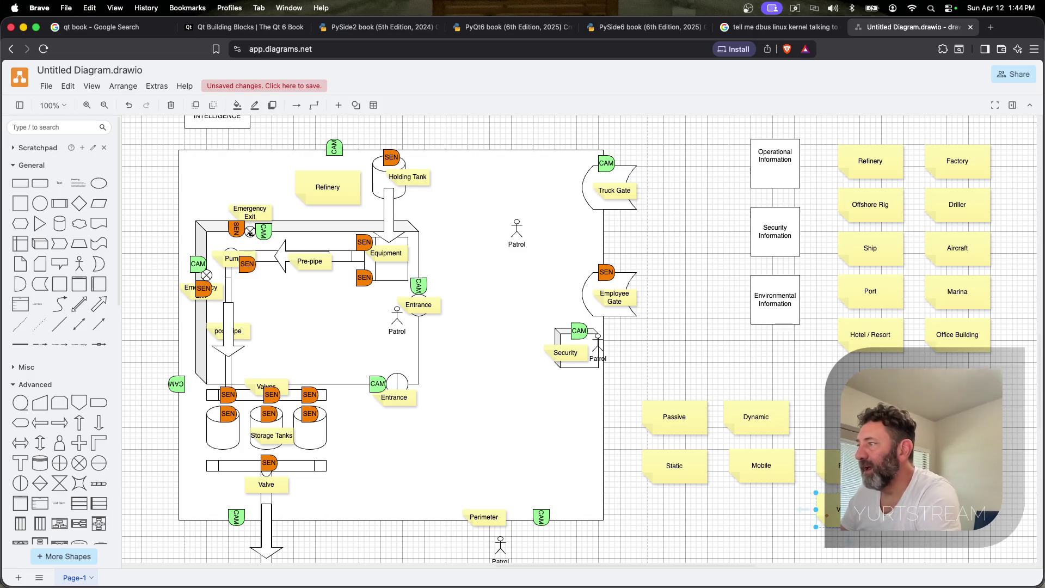
pyautogui.scroll(-3, 572, 327)
# Label the bottom note Robots / Drones and start saving the diagram
pyautogui.click(826, 498)
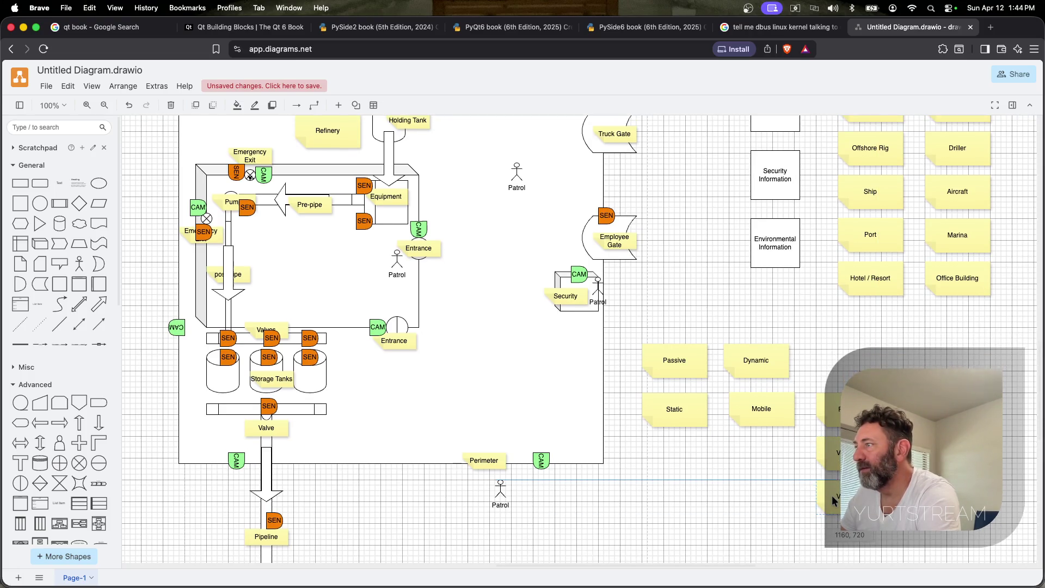
pyautogui.doubleClick(832, 495)
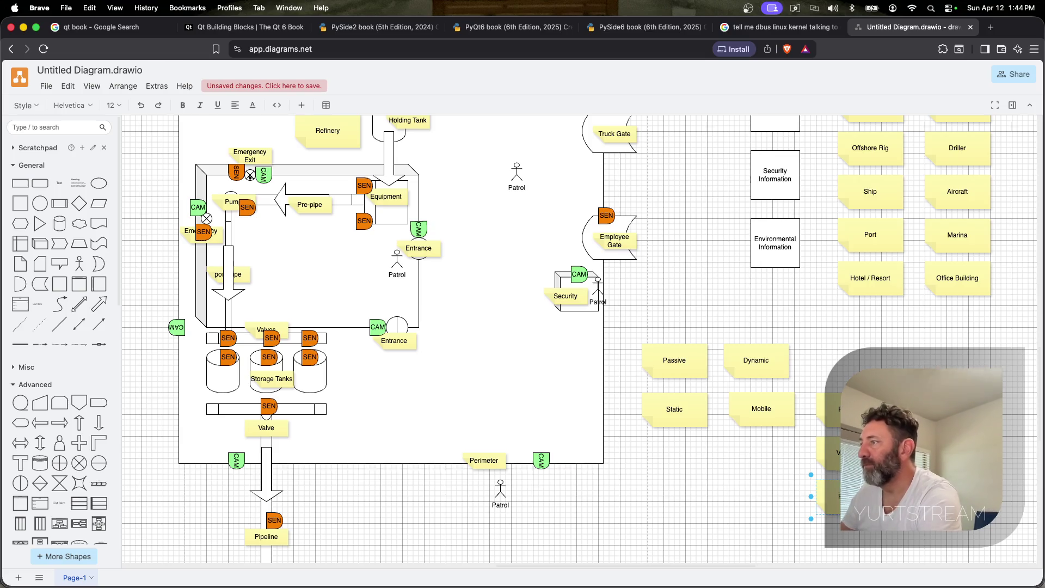
pyautogui.write('obo')
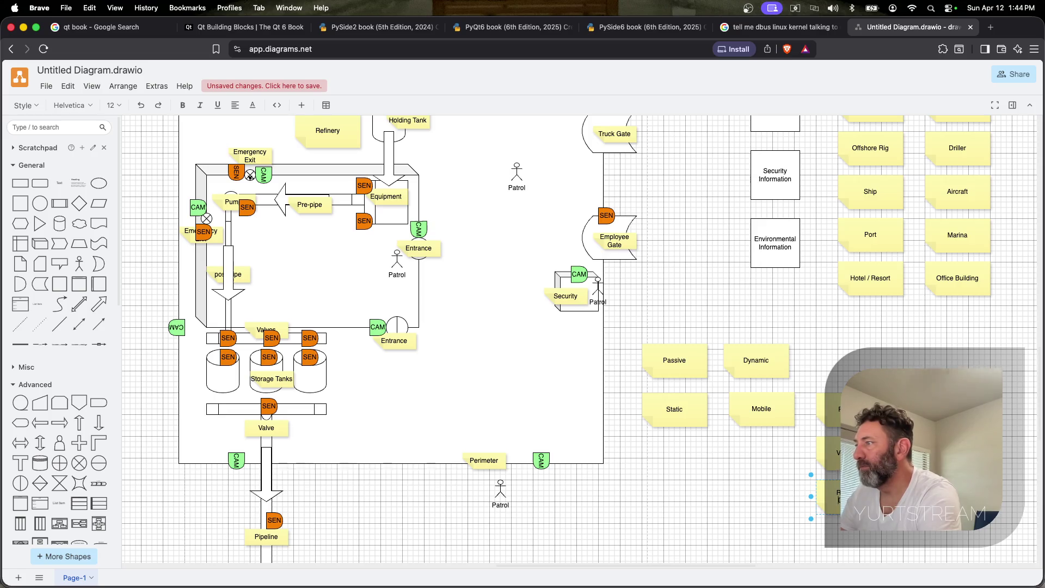
pyautogui.press('super+s')
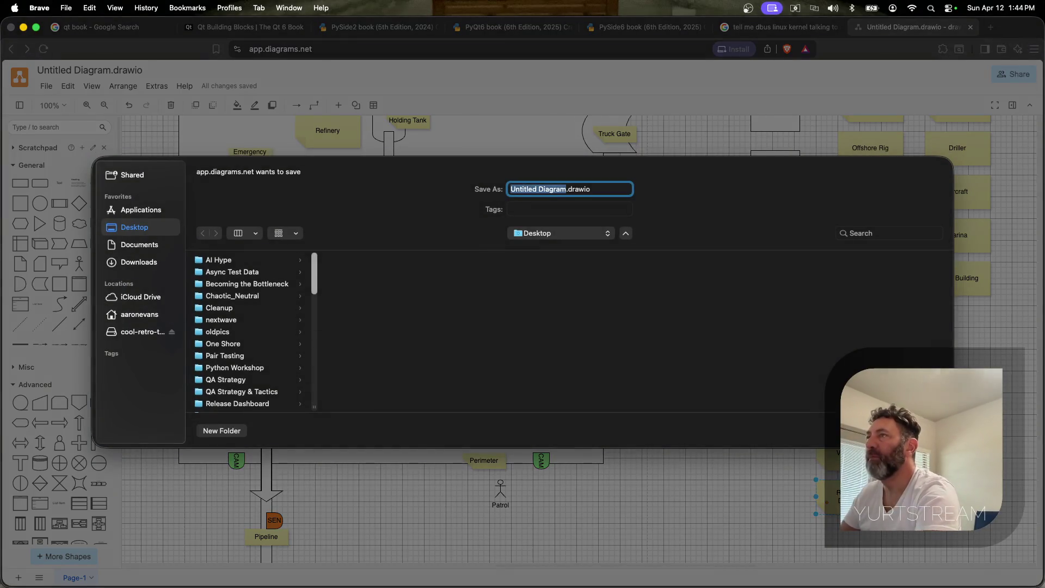
pyautogui.write('Refiner')
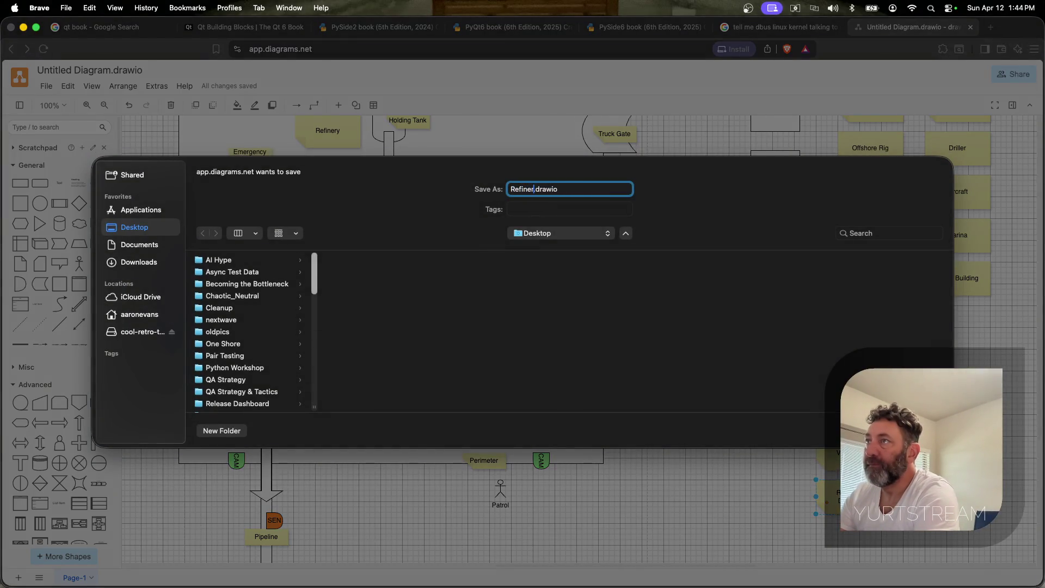
pyautogui.write('y Sigilint')
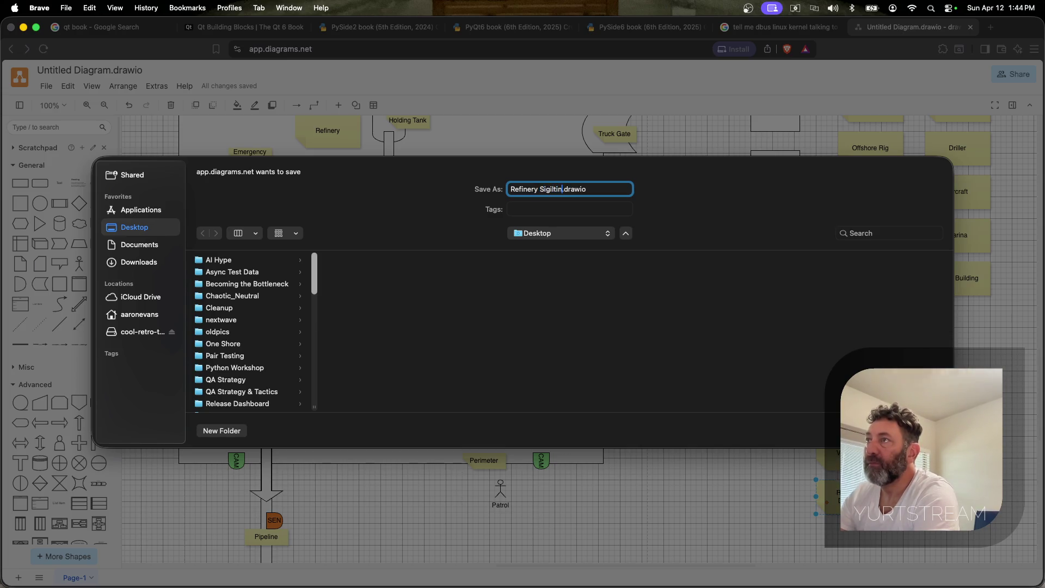
# Confirm saving the diagram to the Desktop as Refinery Sigilint.drawio
pyautogui.press('Return')
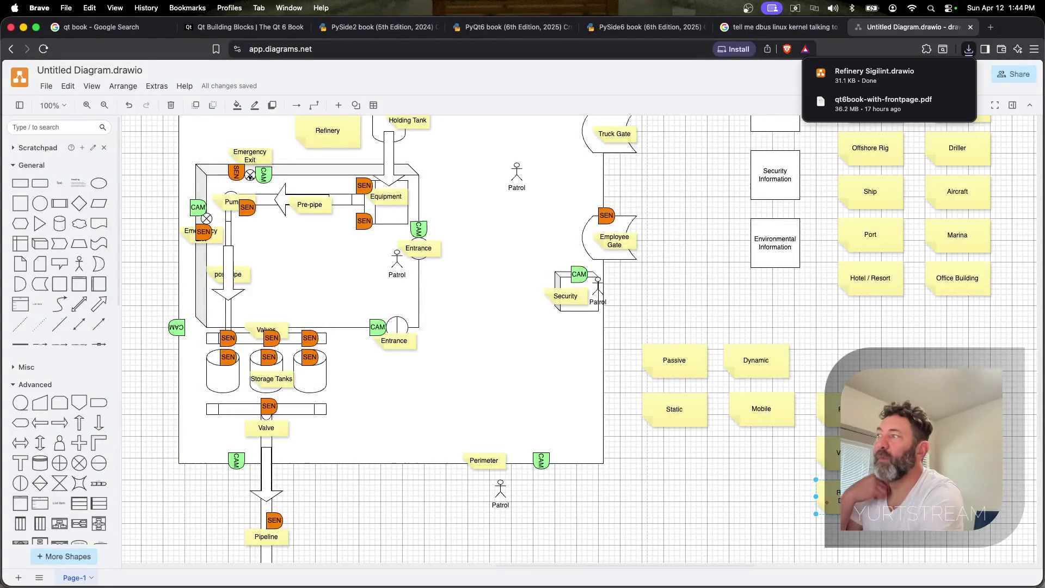
pyautogui.moveTo(825, 408)
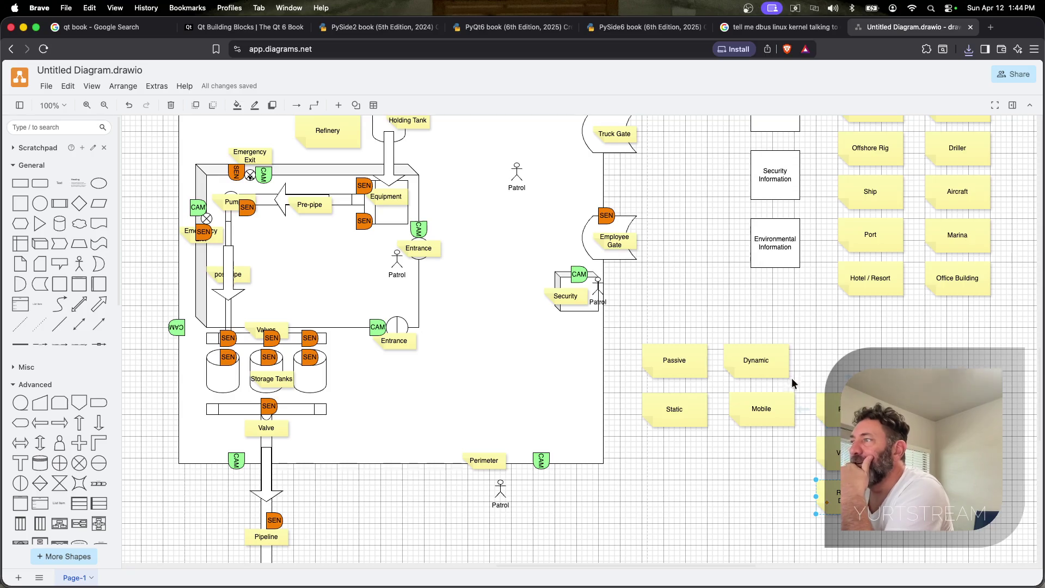
# Paste a copy of the sticky note right of Sensors and label it Cameras
pyautogui.hotkey('ctrl', 'c')
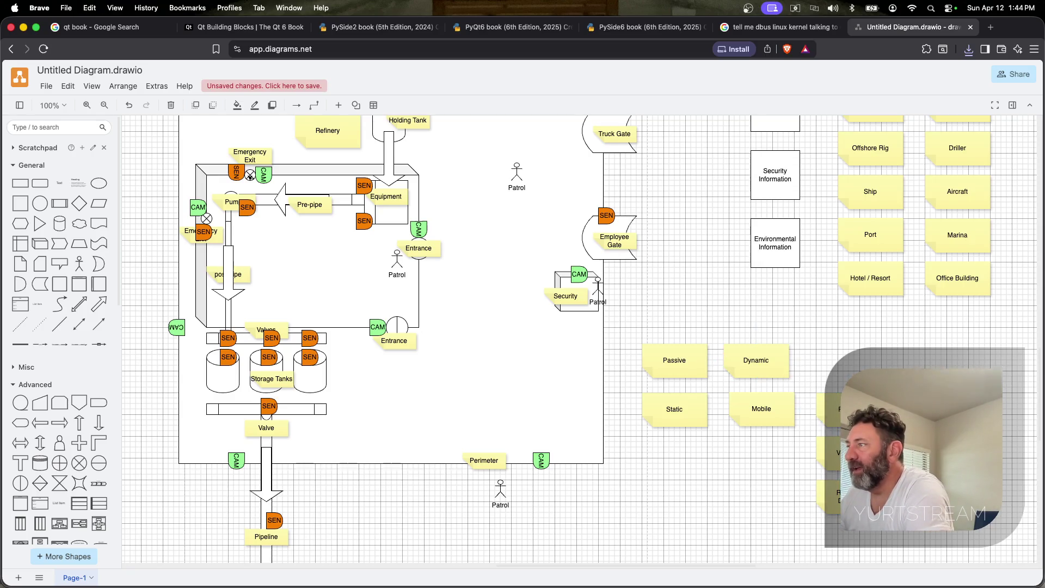
pyautogui.hotkey('ctrl', 'v')
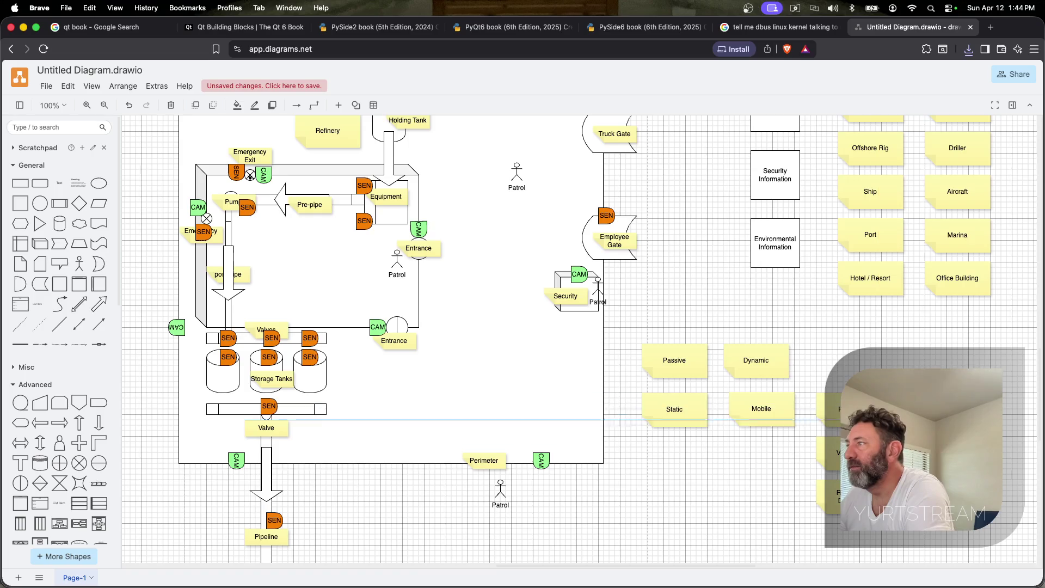
pyautogui.moveTo(927, 375); pyautogui.dragTo(943, 364)
pyautogui.write('Cameras')
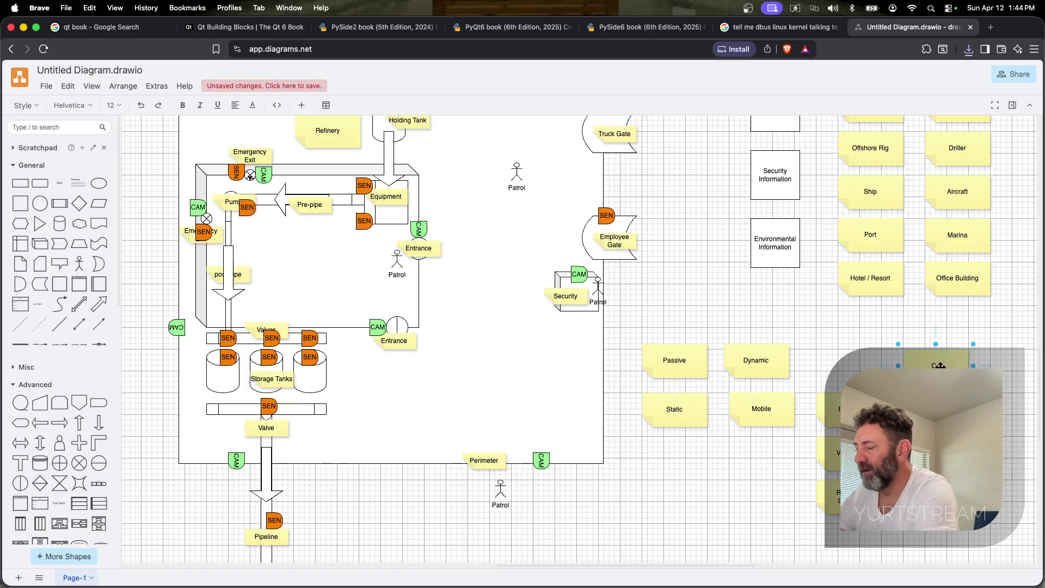
pyautogui.press('super+c')
# Add another copy, line Sensors and Cameras up in one row, and label the new note SCADA
pyautogui.press('super+v')
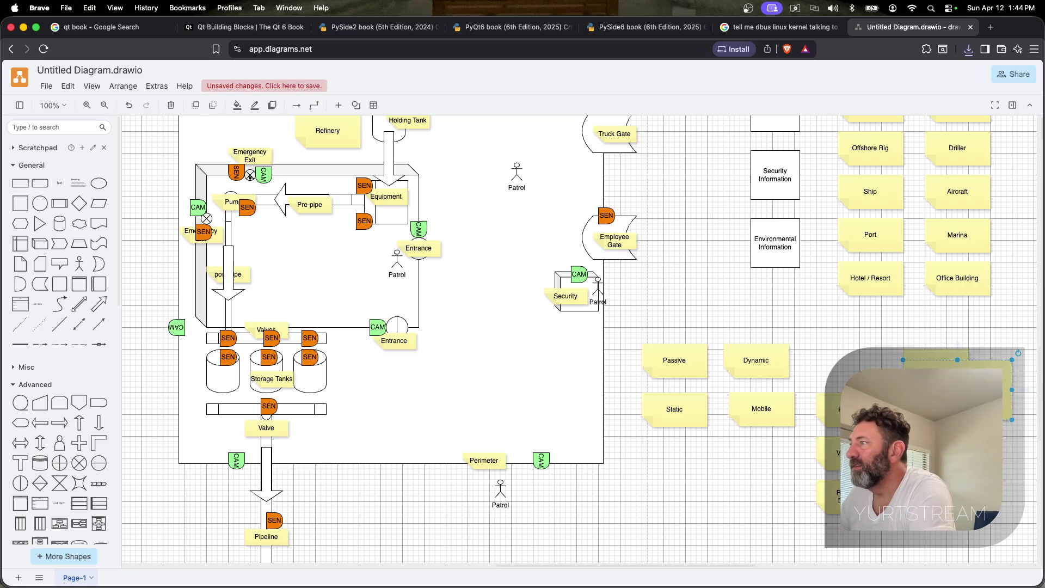
pyautogui.write('Cameras')
pyautogui.moveTo(947, 372); pyautogui.dragTo(939, 408)
pyautogui.doubleClick(939, 408)
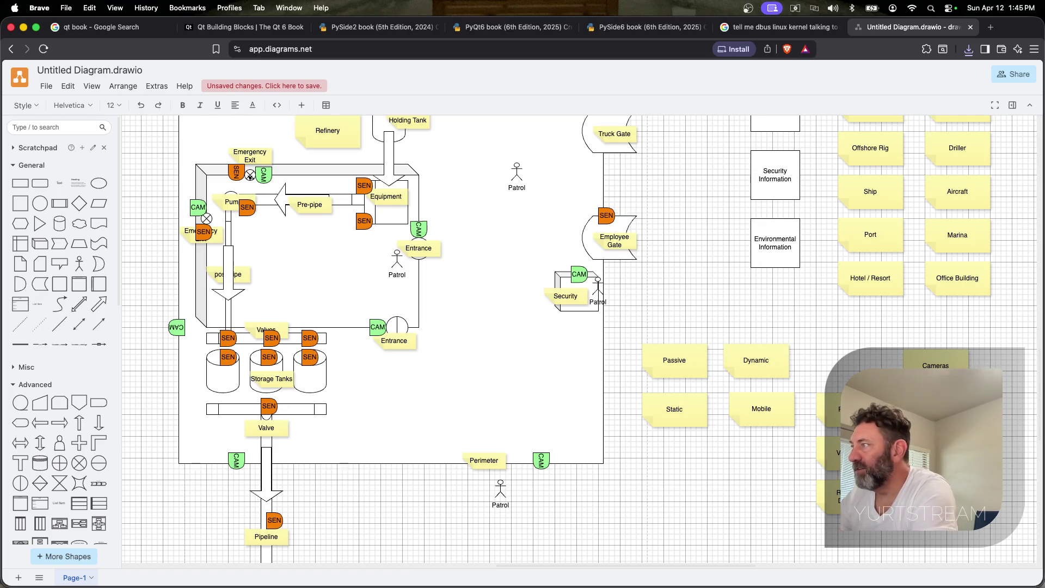
pyautogui.press('Escape')
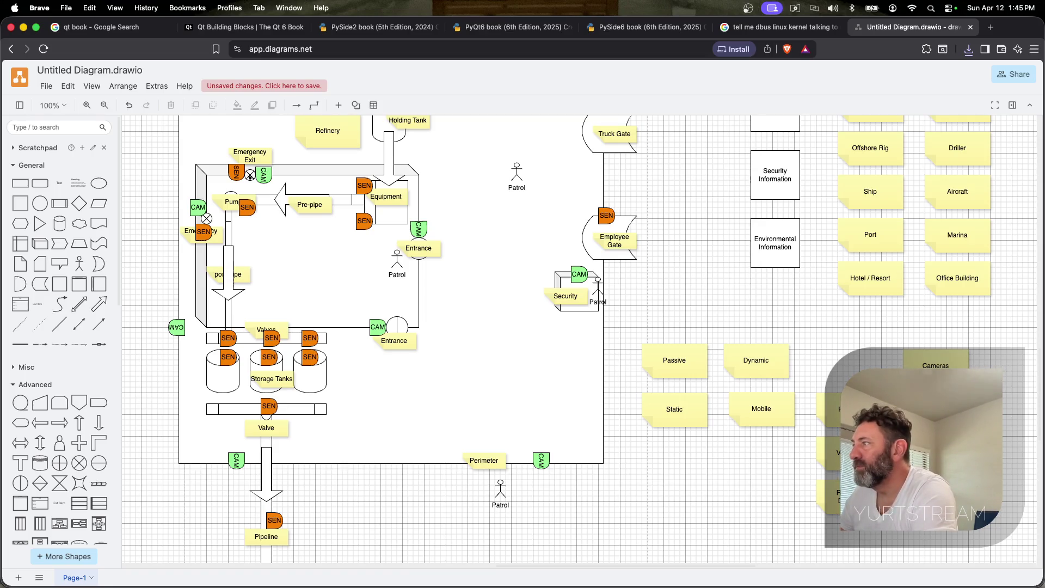
pyautogui.moveTo(938, 409)
pyautogui.mouseDown()
pyautogui.moveTo(854, 364)
pyautogui.moveTo(858, 355)
pyautogui.mouseUp()
pyautogui.moveTo(935, 367)
pyautogui.mouseDown()
pyautogui.moveTo(923, 357)
pyautogui.moveTo(1006, 355)
pyautogui.mouseUp()
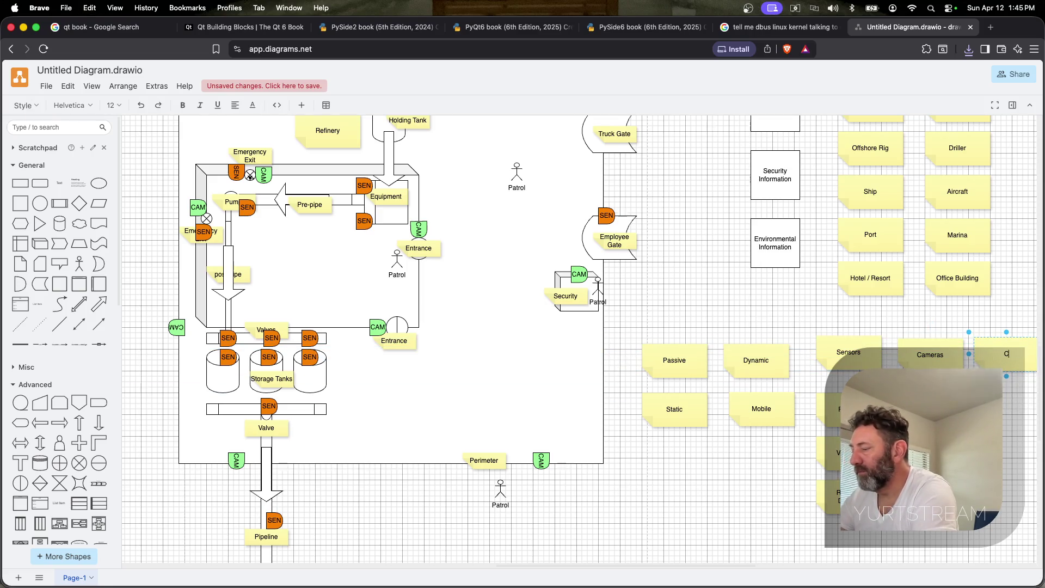
pyautogui.write('CC')
pyautogui.press('BackSpace')
pyautogui.press('BackSpace')
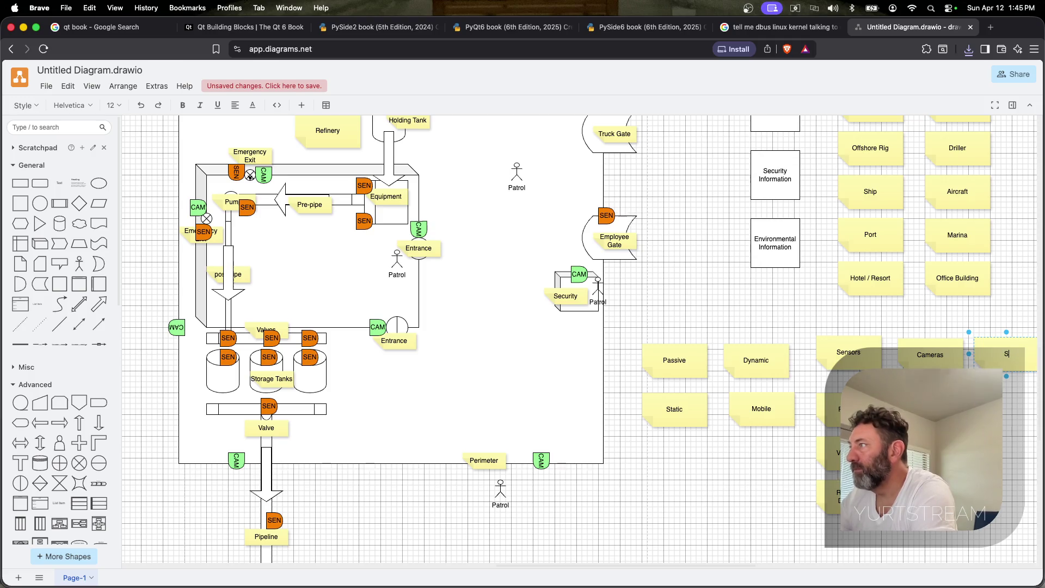
pyautogui.write('SCADA')
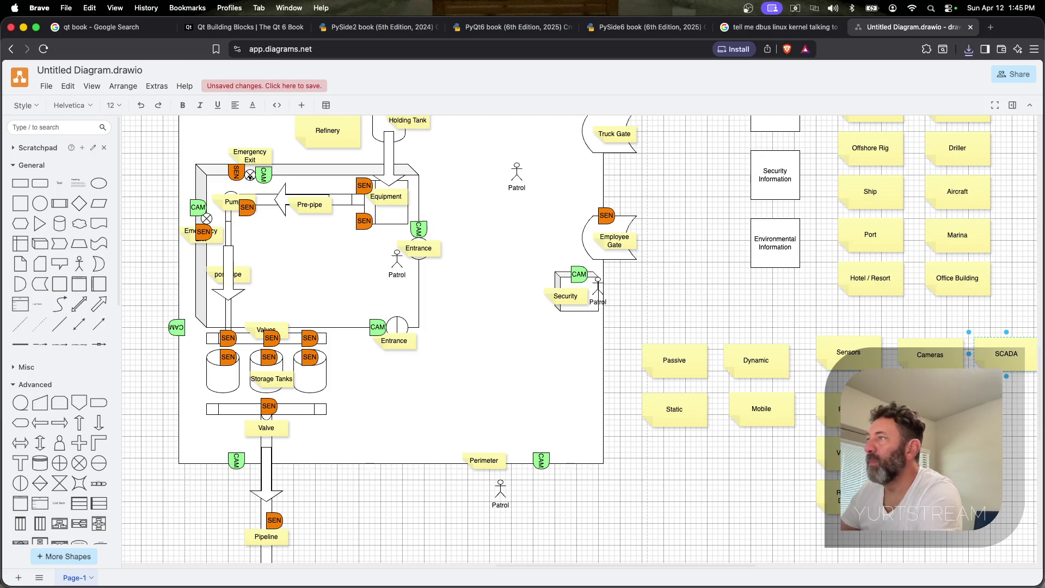
pyautogui.click(694, 446)
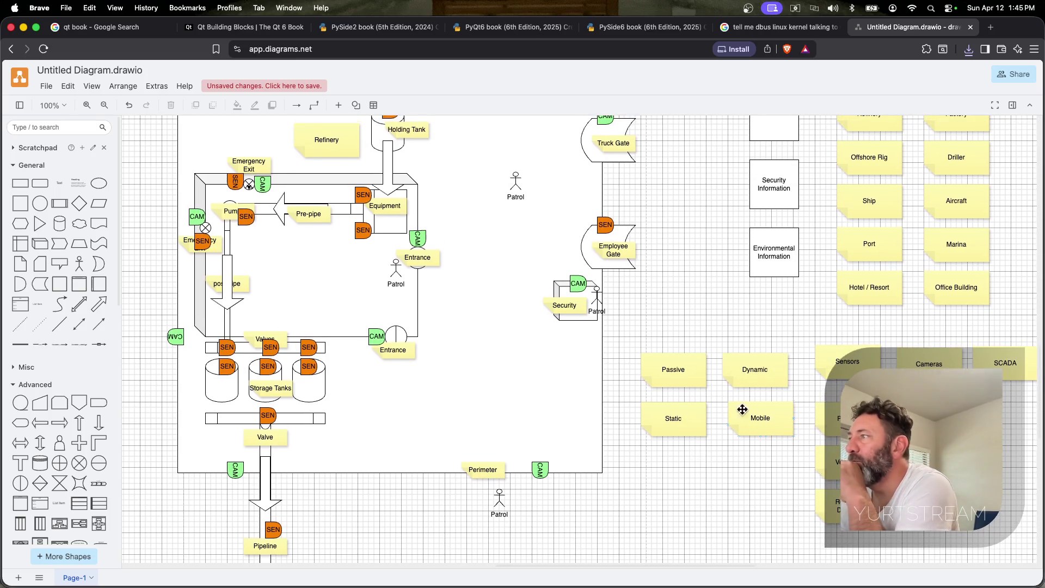
pyautogui.scroll(3, 727, 391)
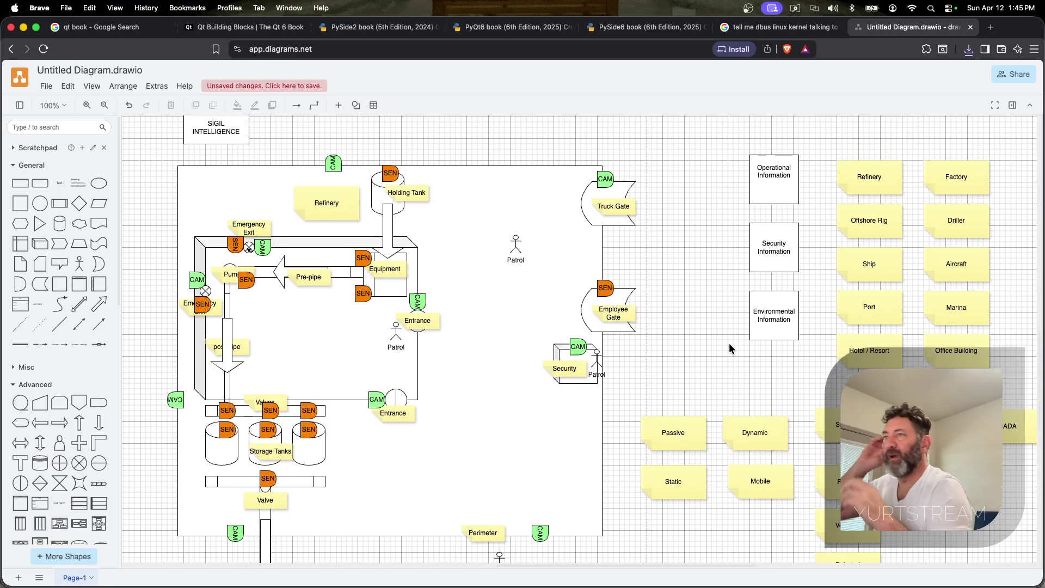
pyautogui.scroll(-8, 729, 342)
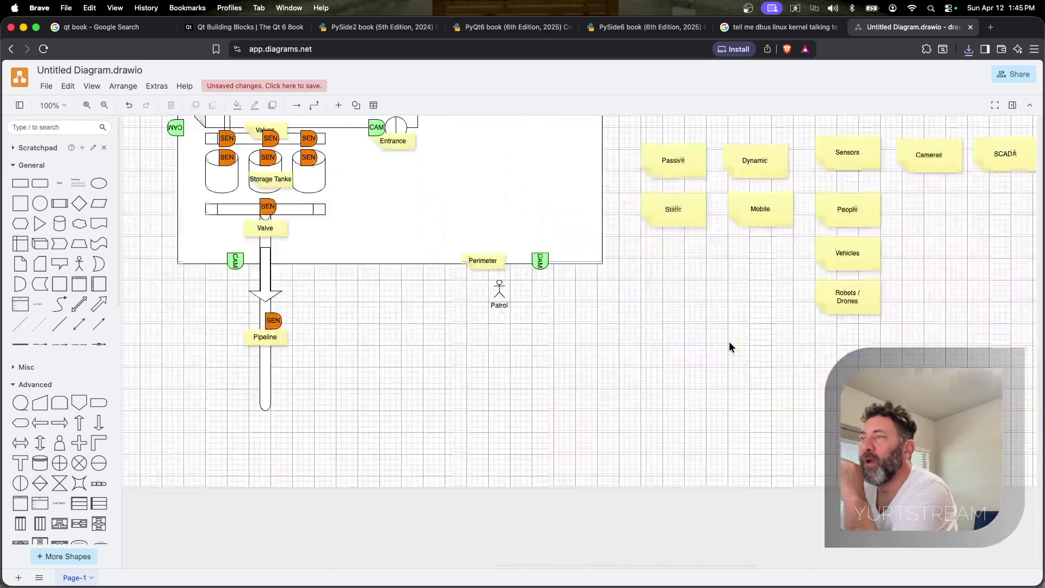
# Place a rounded rectangle below the pipeline and delete the stray plain rectangle added by mistake
pyautogui.click(54, 203)
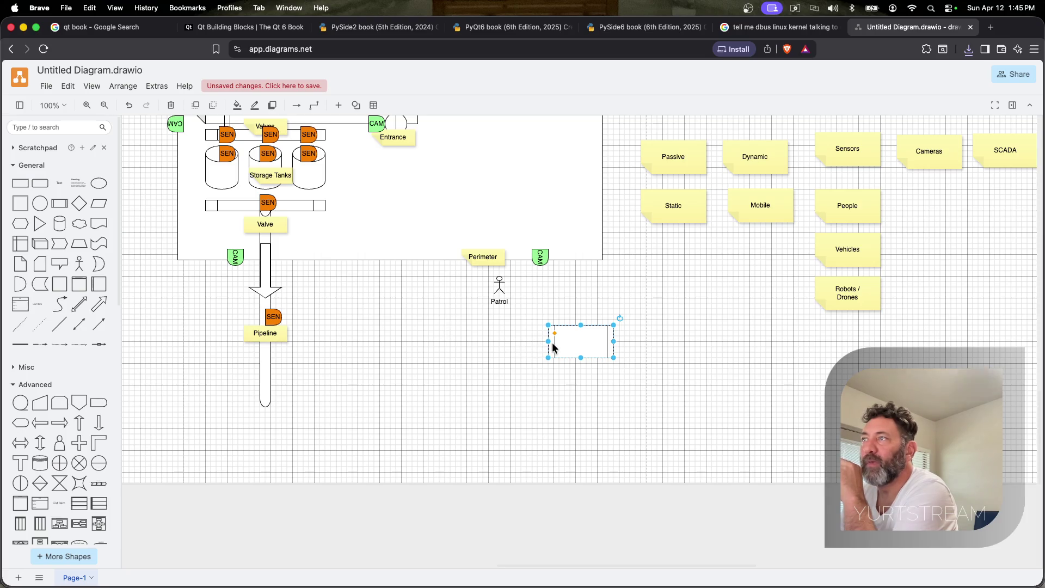
pyautogui.moveTo(565, 344); pyautogui.dragTo(473, 386)
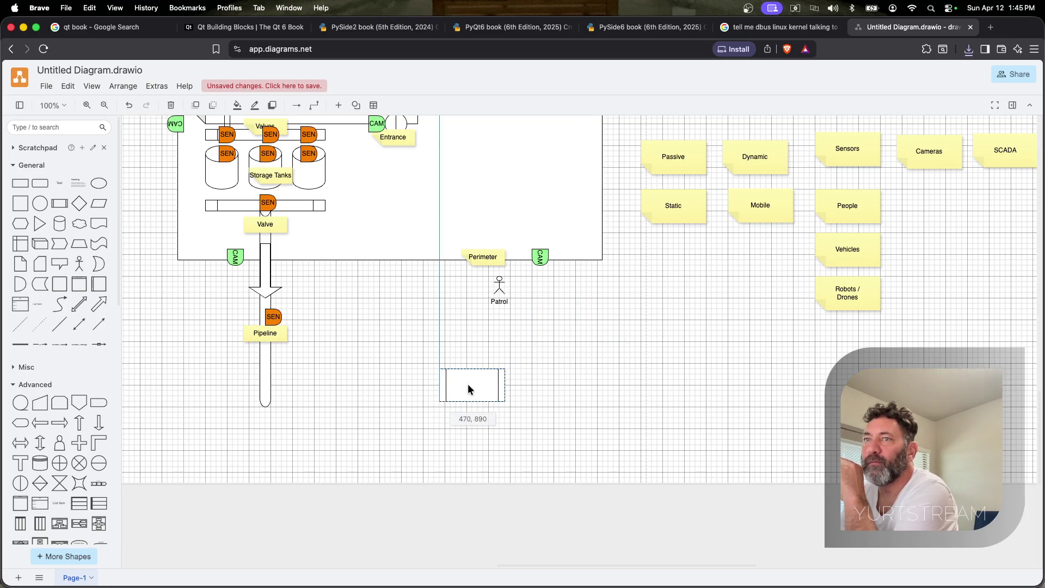
pyautogui.press('super+z')
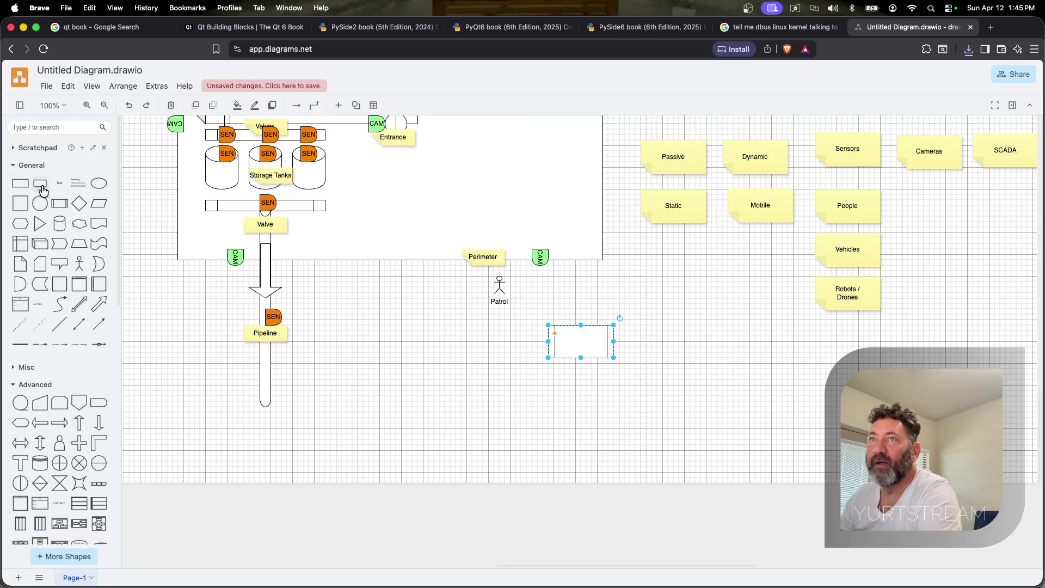
pyautogui.click(40, 185)
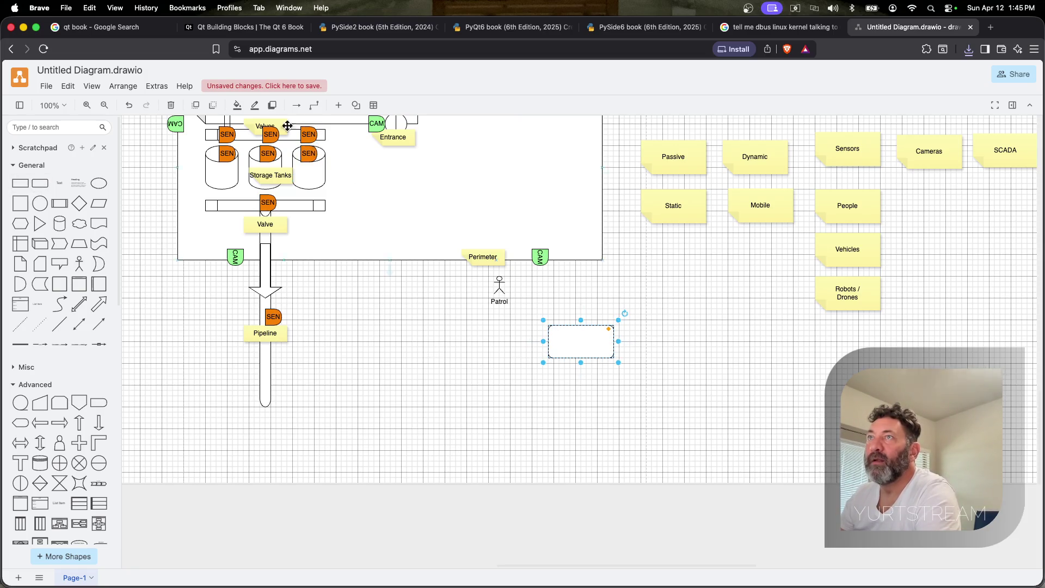
pyautogui.moveTo(574, 337); pyautogui.dragTo(377, 440)
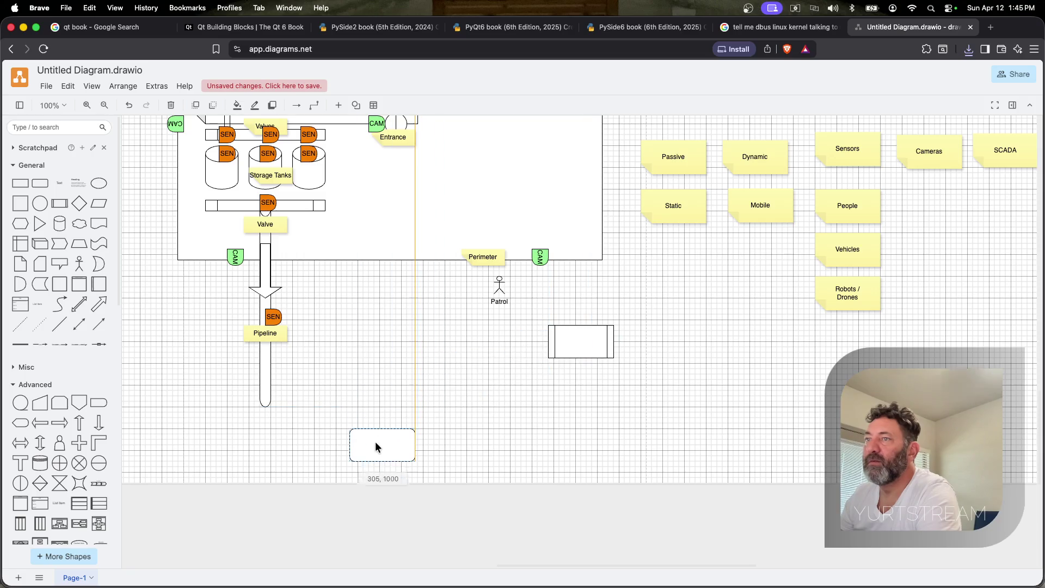
pyautogui.click(585, 345)
pyautogui.press('Delete')
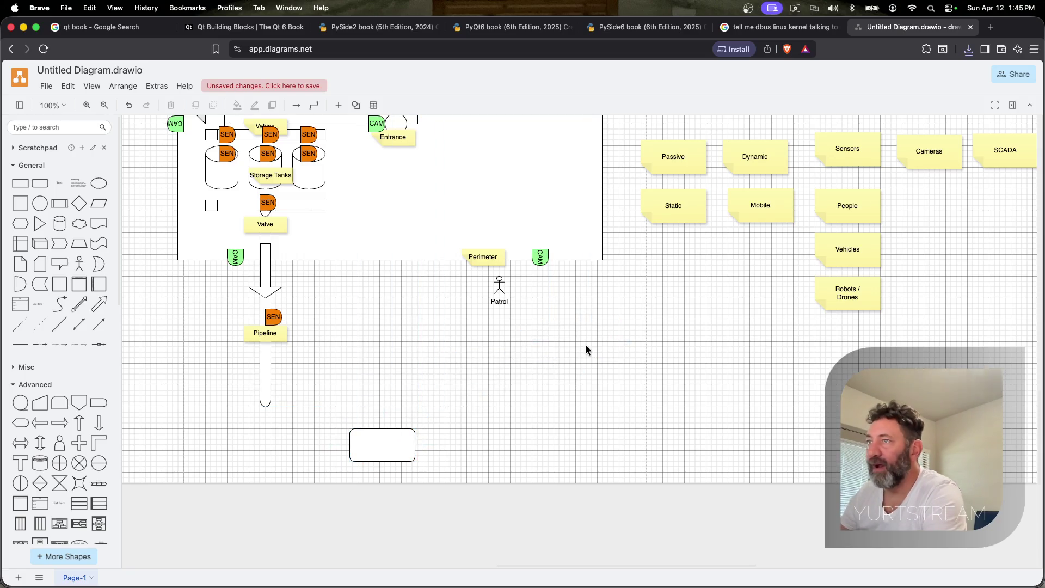
# Choose a pale green fill colour for the rounded rectangle
pyautogui.click(380, 453)
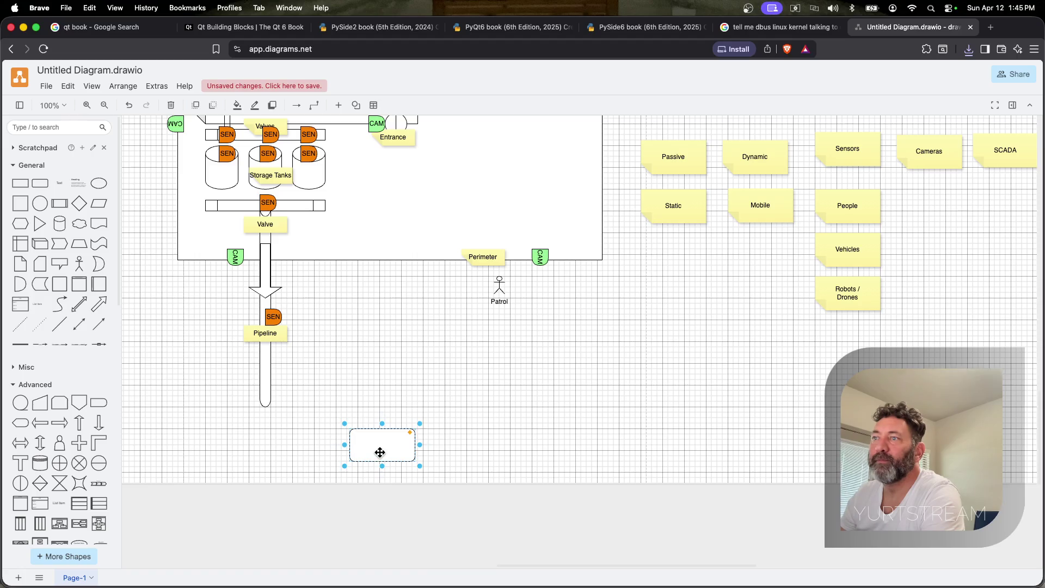
pyautogui.click(237, 105)
pyautogui.click(486, 230)
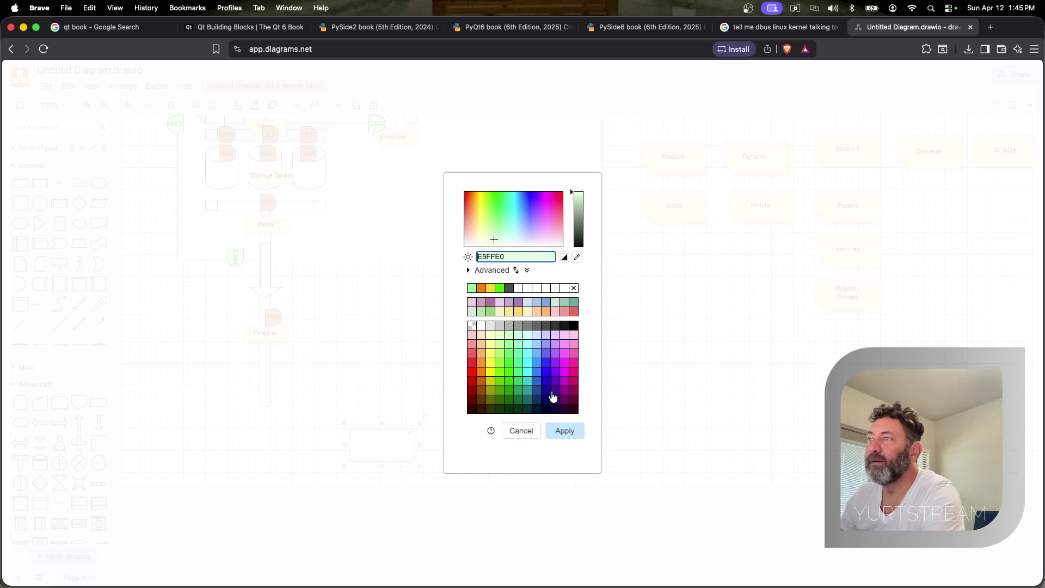
# Apply the pale green fill and stretch the rectangle into a wide panel below the map
pyautogui.click(565, 430)
pyautogui.moveTo(422, 466); pyautogui.dragTo(983, 550)
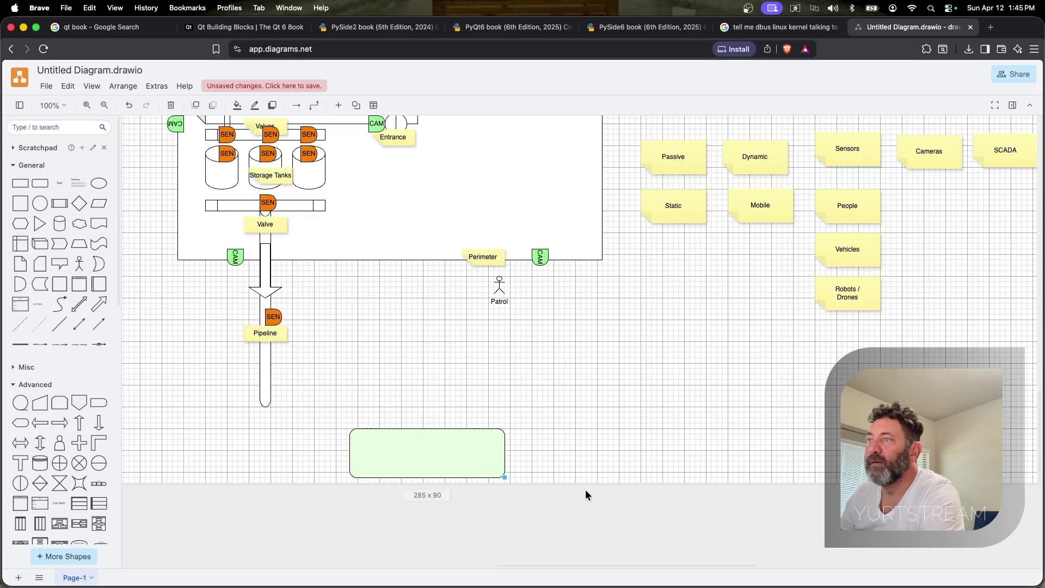
pyautogui.moveTo(349, 428); pyautogui.dragTo(286, 335)
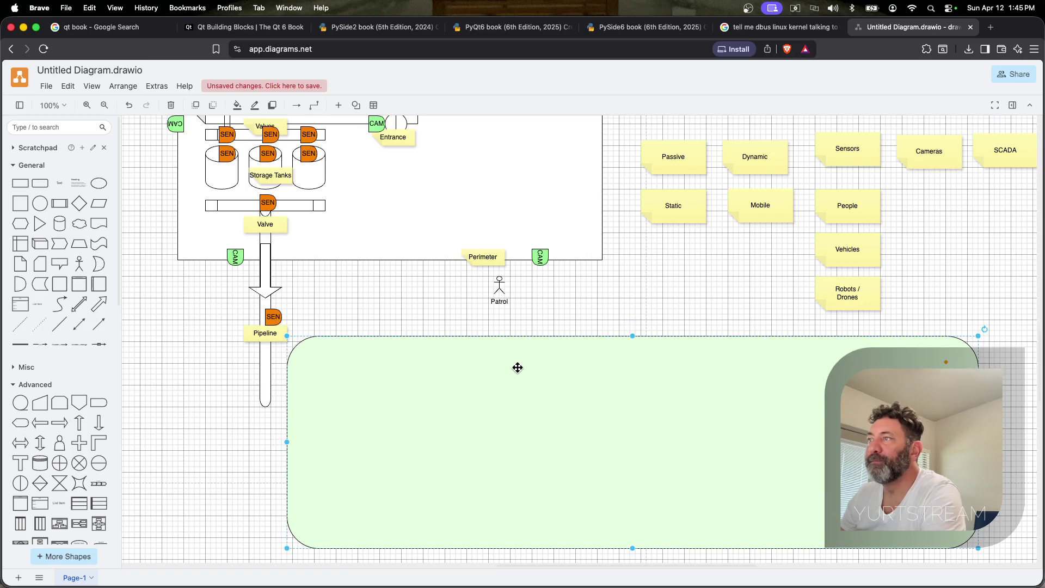
pyautogui.doubleClick(517, 367)
pyautogui.click(578, 303)
# Duplicate the Static note and drag the copy onto the panel's top edge
pyautogui.click(674, 209)
pyautogui.press('super+d')
pyautogui.moveTo(722, 237); pyautogui.dragTo(629, 345)
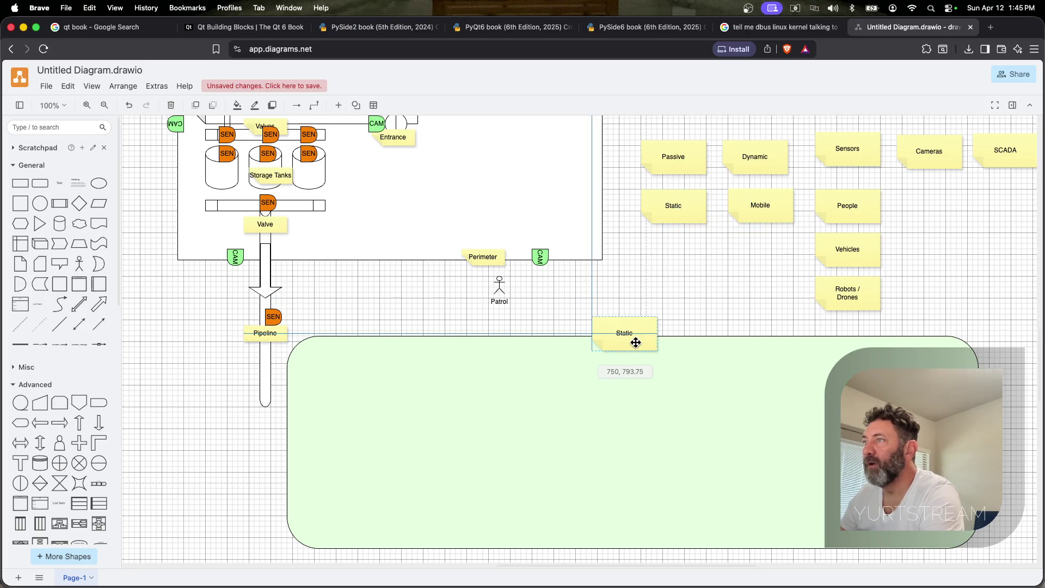
# Rename the copied note Architecture and drag a new bar shape into the green panel
pyautogui.doubleClick(620, 336)
pyautogui.write('Architecture')
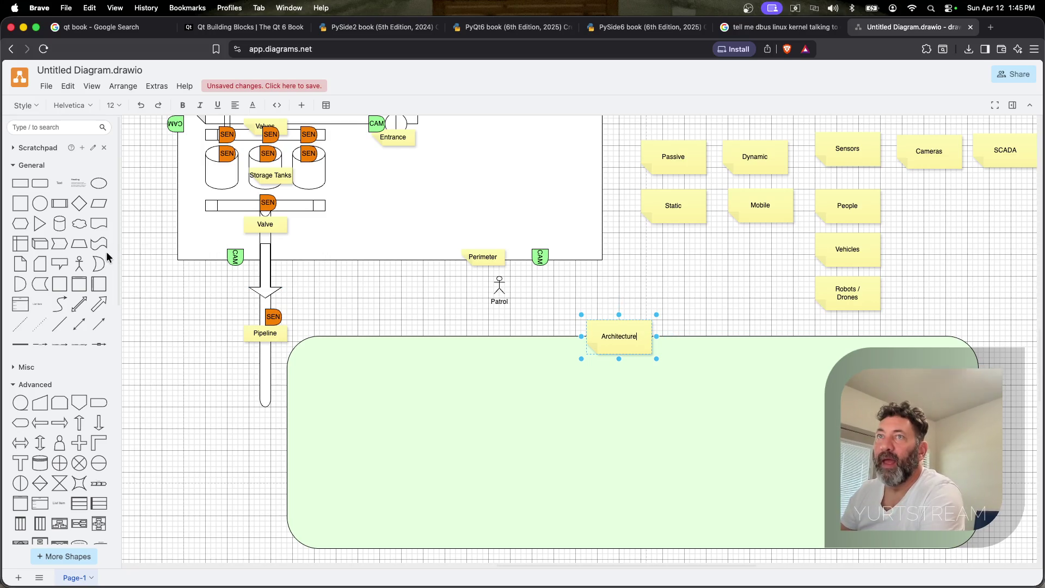
pyautogui.click(60, 207)
pyautogui.moveTo(580, 343)
pyautogui.mouseDown()
pyautogui.moveTo(381, 387)
pyautogui.moveTo(741, 397)
pyautogui.mouseUp()
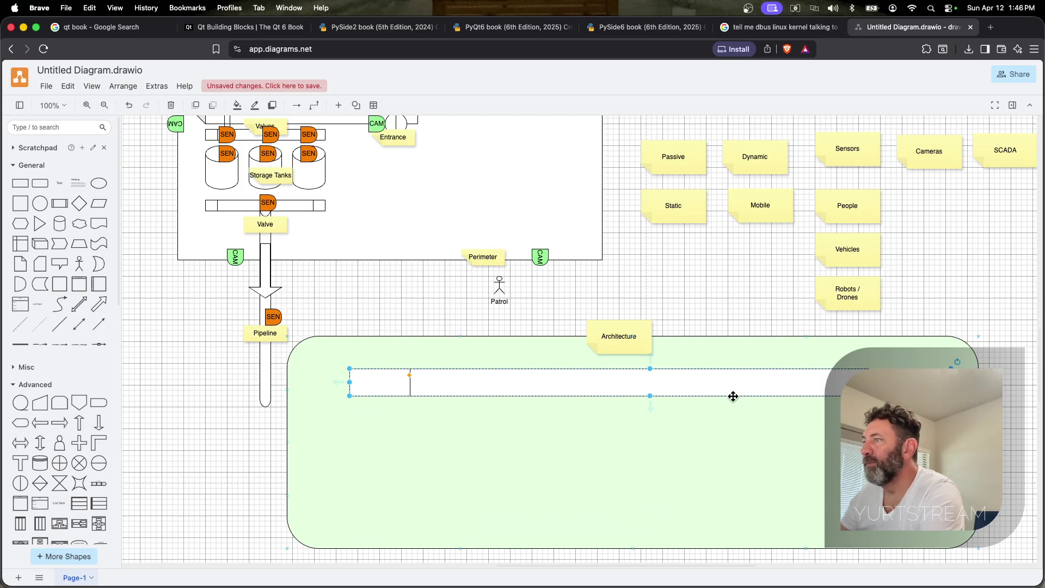
# Label the bar Data Bus with Data Distribution Service (DDS) on a second line
pyautogui.doubleClick(668, 386)
pyautogui.write('Data Bus')
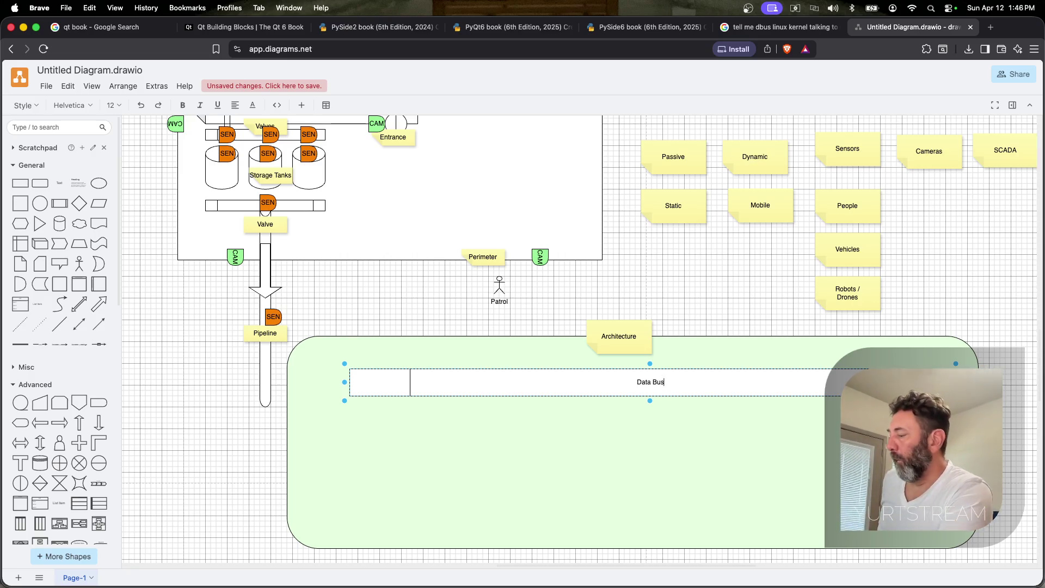
pyautogui.press('Return')
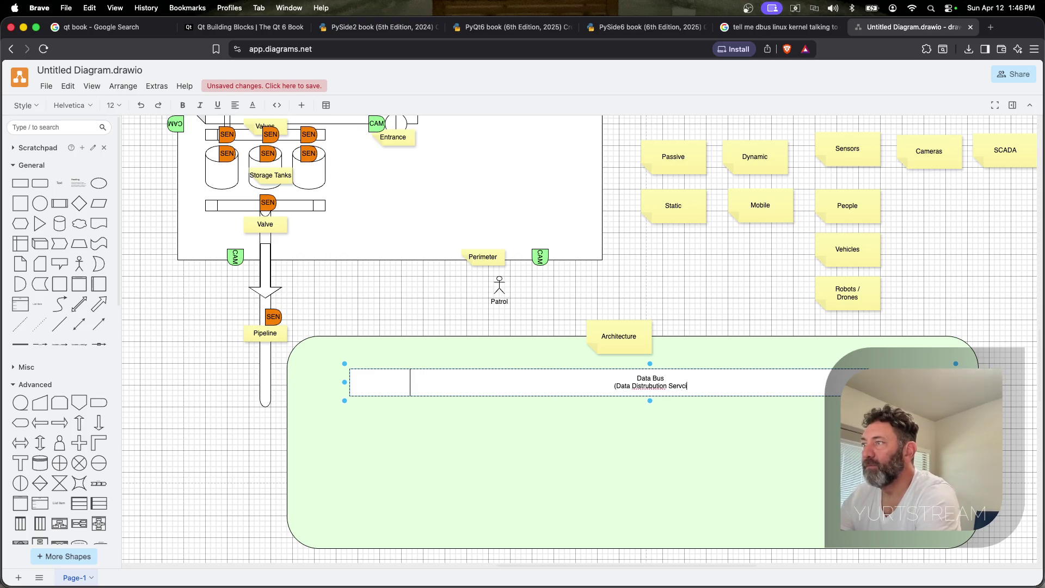
pyautogui.write('e (DDS')
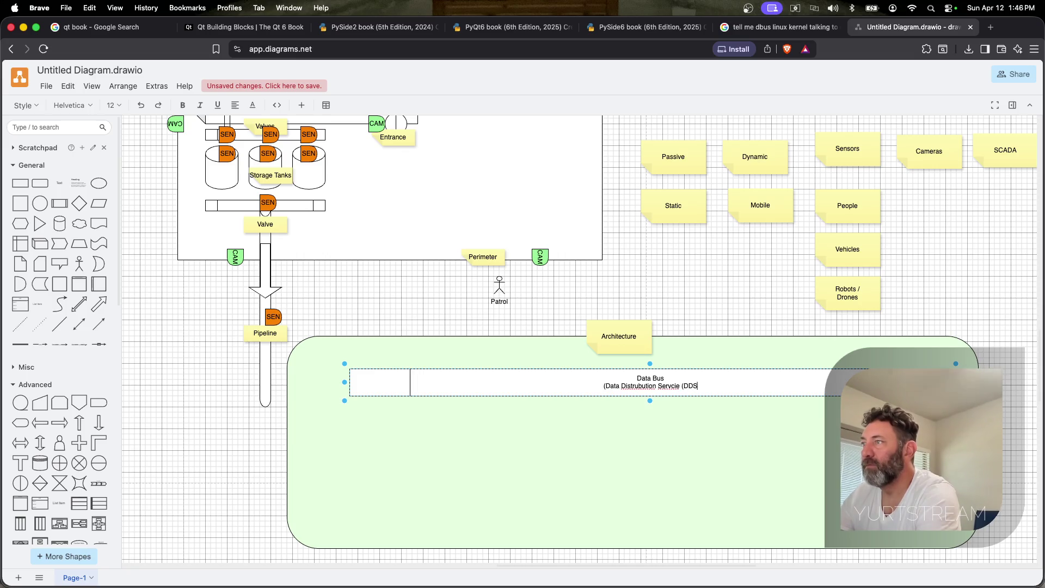
pyautogui.scroll(1, 700, 389)
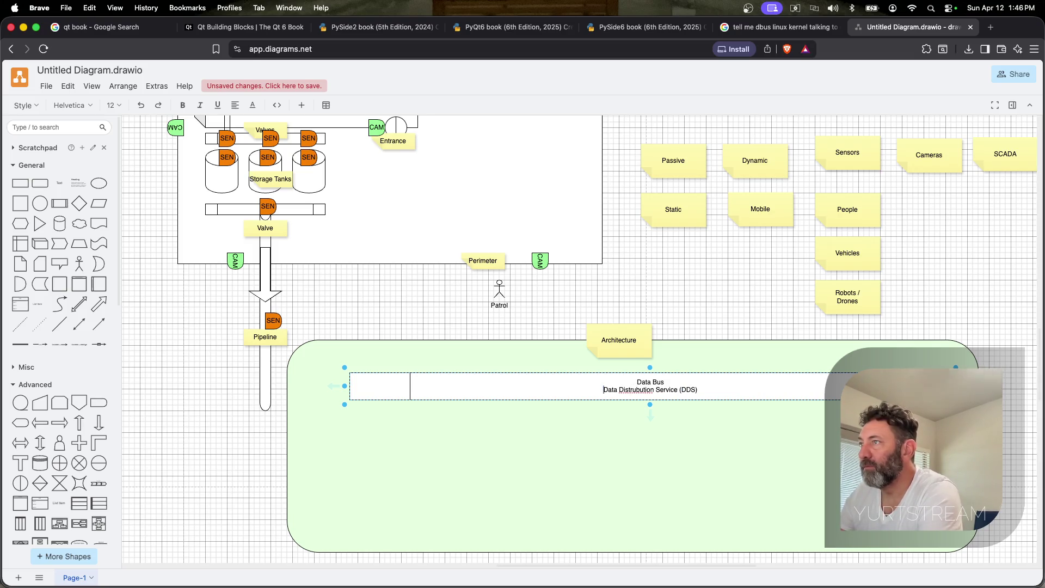
pyautogui.write('i')
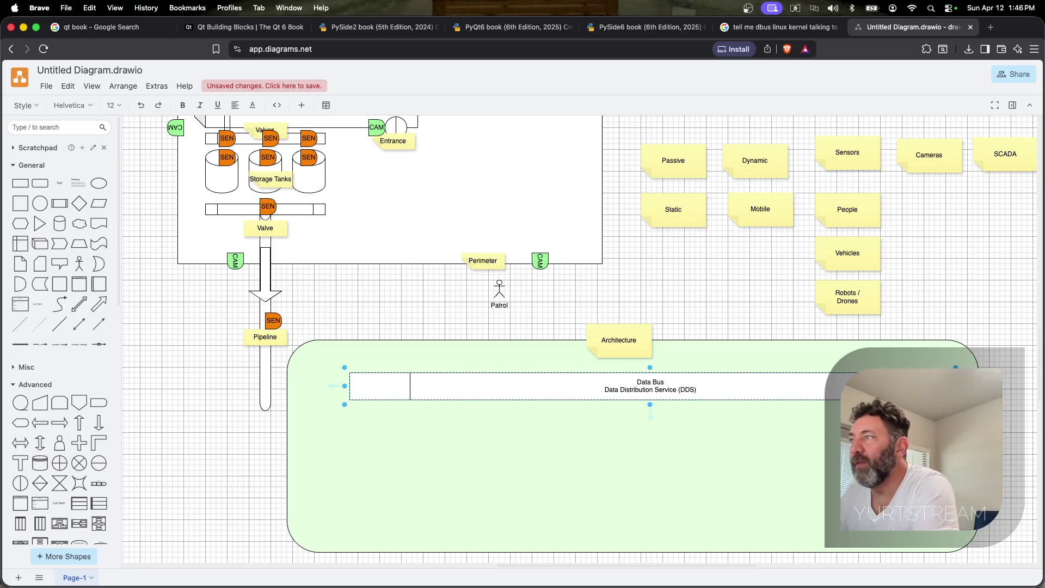
pyautogui.press('Return')
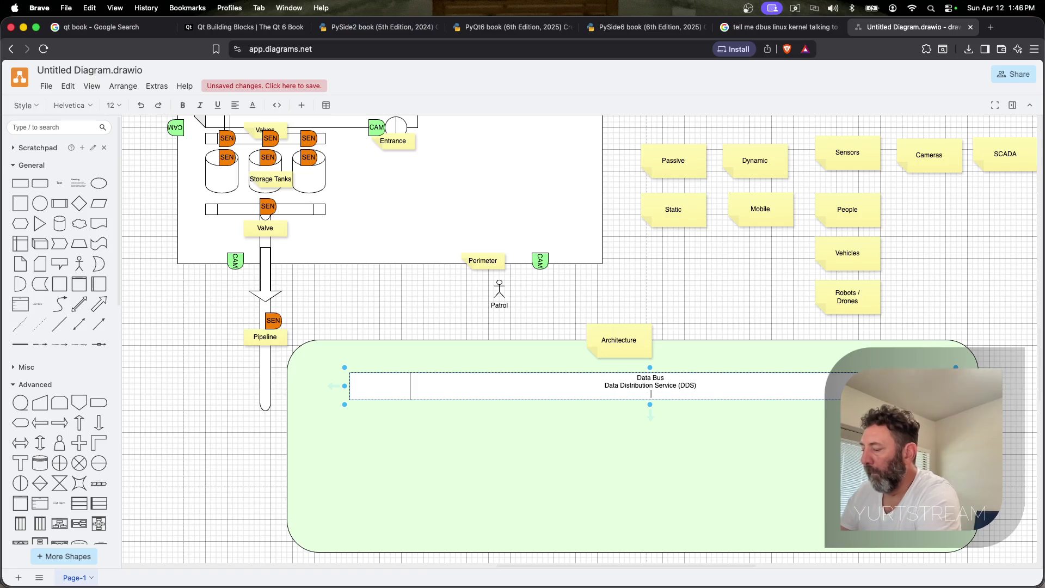
pyautogui.press('BackSpace')
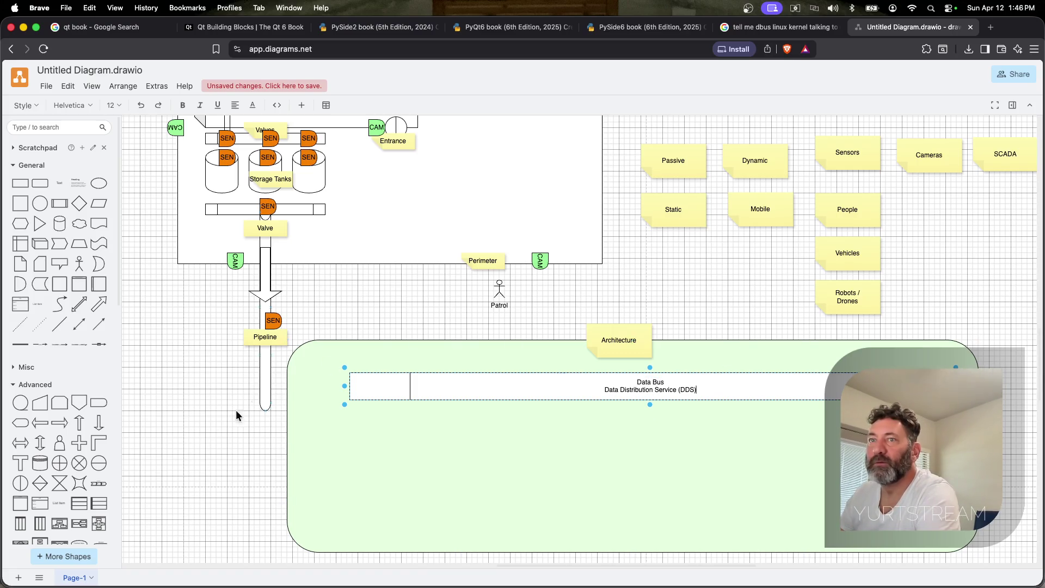
# Copy the Architecture note to the bus's right end and start renaming it Peer-to-Peer
pyautogui.click(620, 341)
pyautogui.moveTo(621, 341); pyautogui.dragTo(804, 374)
pyautogui.doubleClick(803, 374)
pyautogui.write('Peer-to-Peer')
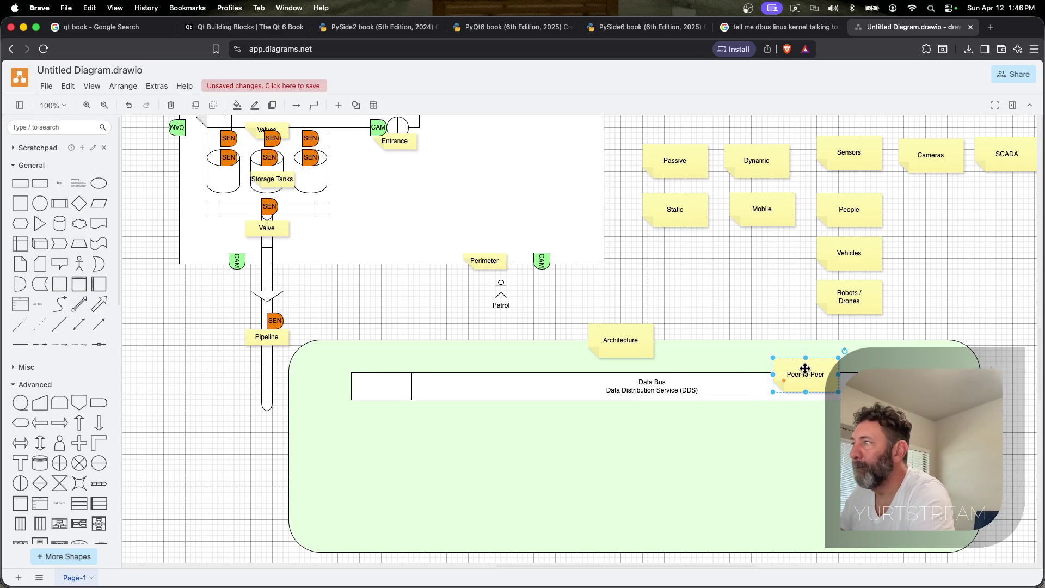
# Add two relabelled copies of Peer-to-Peer (Message Oriented, Pub/Sub) to its right along the Data Bus
pyautogui.hotkey('ctrl', 'd')
pyautogui.moveTo(836, 390); pyautogui.dragTo(890, 360)
pyautogui.doubleClick(890, 360)
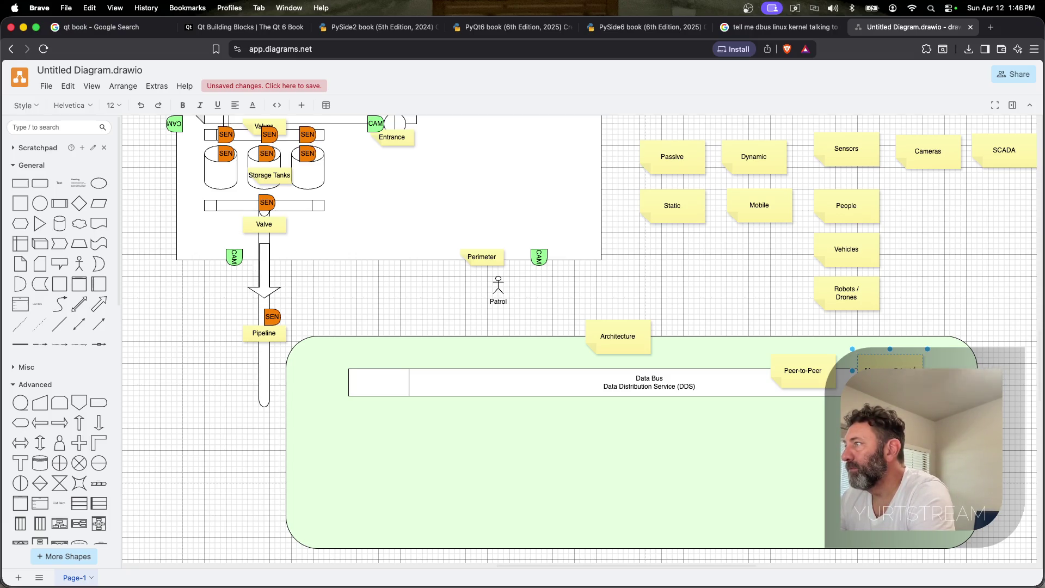
pyautogui.click(879, 363)
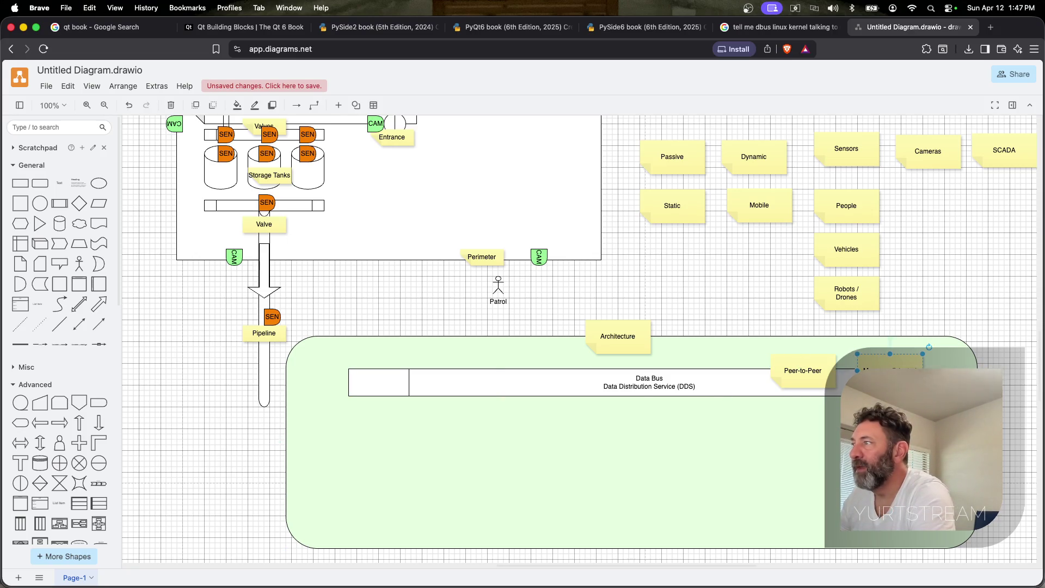
pyautogui.moveTo(890, 364); pyautogui.dragTo(952, 364)
pyautogui.doubleClick(952, 364)
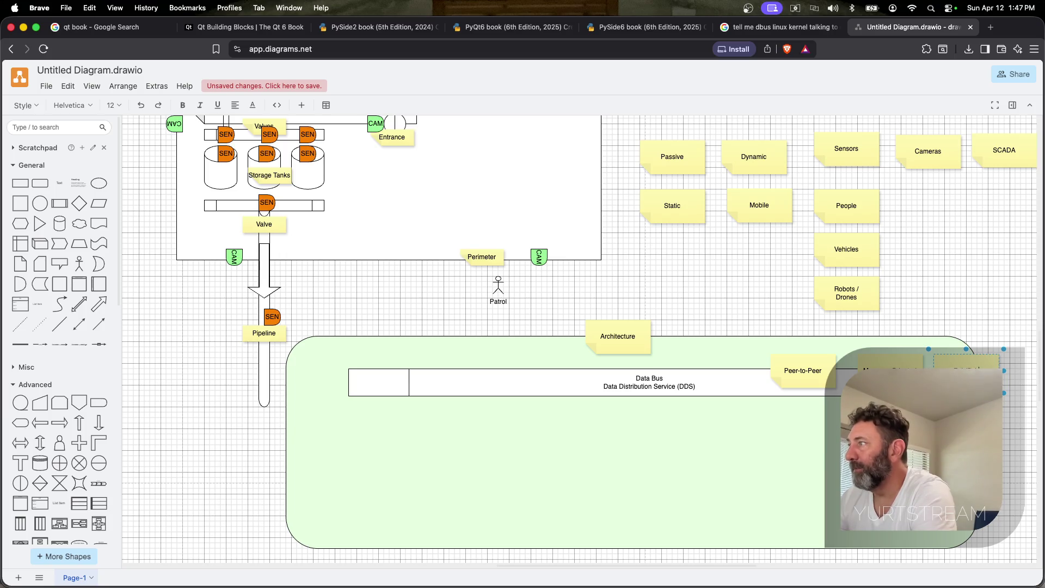
# Alt-drag a Peer-to-Peer copy to the left end of the Data Bus and start editing its label
pyautogui.click(813, 374)
pyautogui.moveTo(814, 374); pyautogui.dragTo(820, 376)
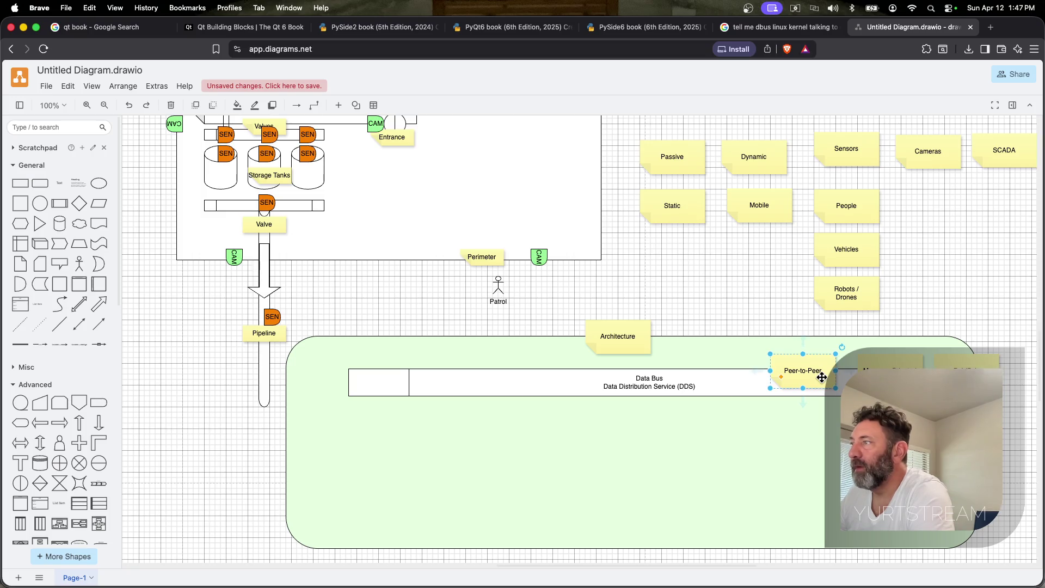
pyautogui.moveTo(820, 377); pyautogui.dragTo(377, 363)
pyautogui.doubleClick(387, 370)
pyautogui.write('L')
# Label the left-end note 'Low Latency' with '< 10 ms' on a second line
pyautogui.press('BackSpace')
pyautogui.write('y')
pyautogui.hotkey('shift', 'Return')
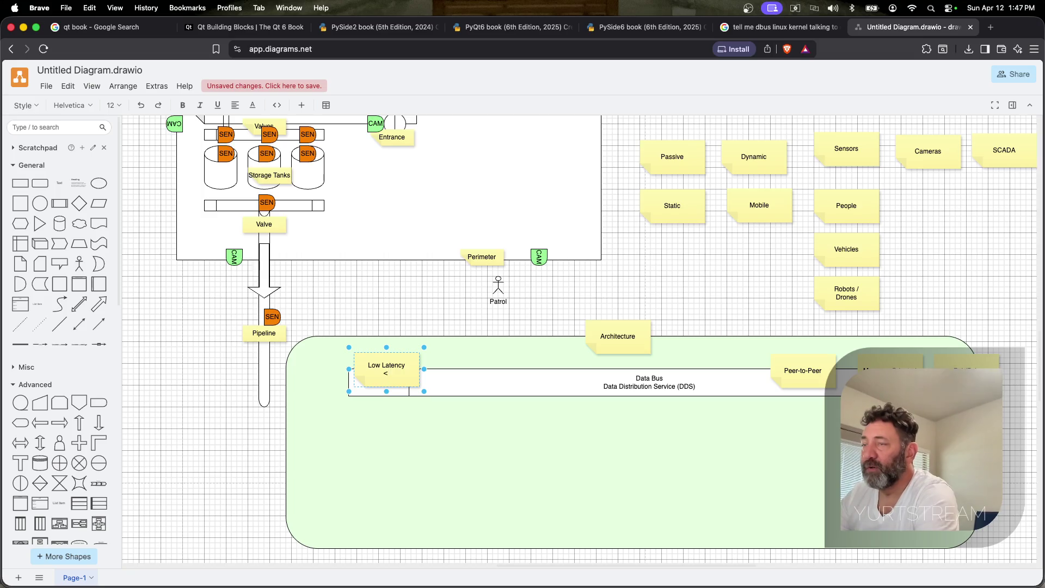
pyautogui.write('ms')
pyautogui.hotkey('shift', 'Return')
pyautogui.press('BackSpace')
pyautogui.press('BackSpace')
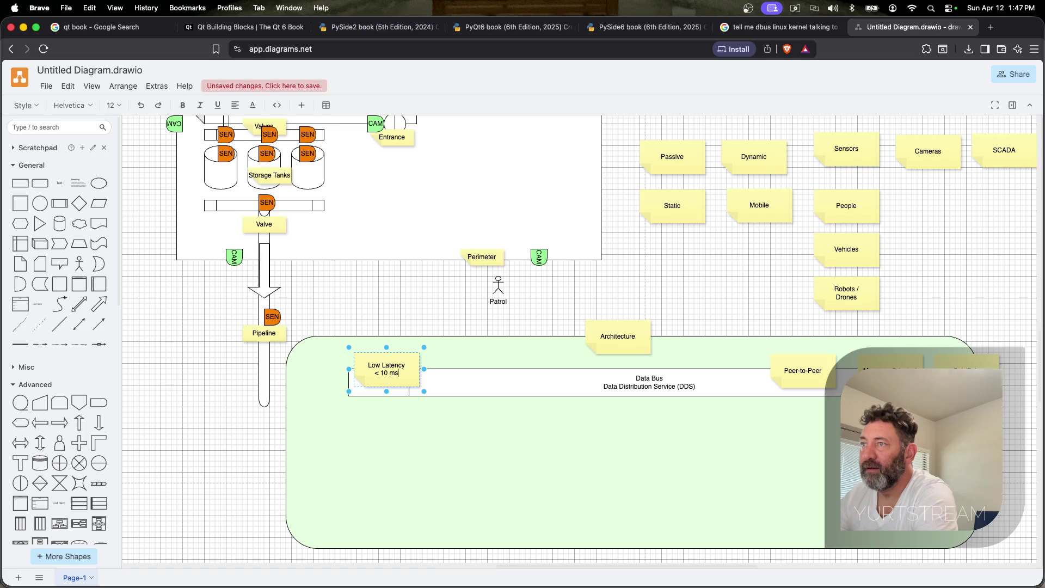
pyautogui.scroll(1, 374, 365)
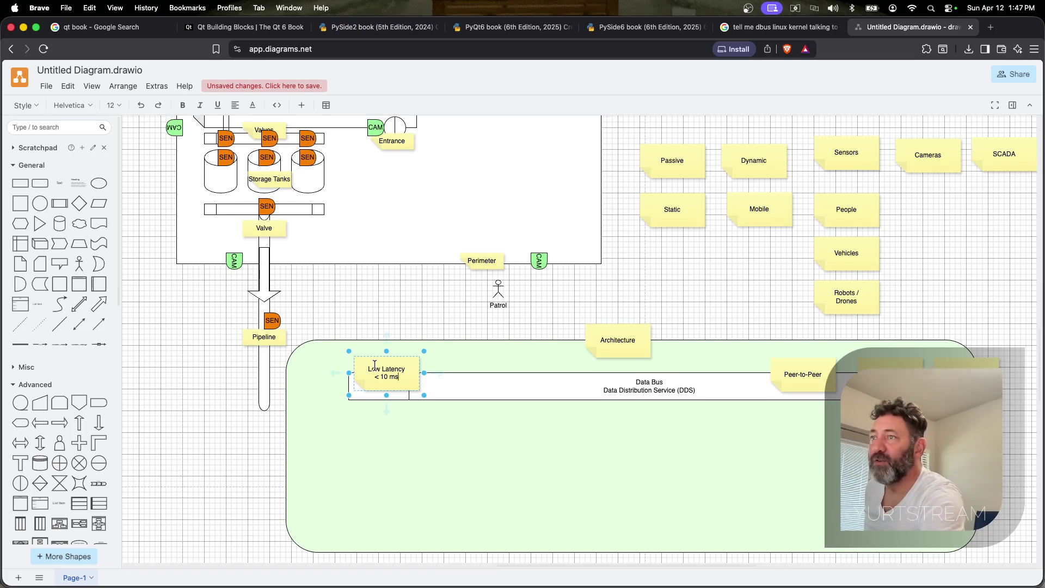
pyautogui.click(431, 420)
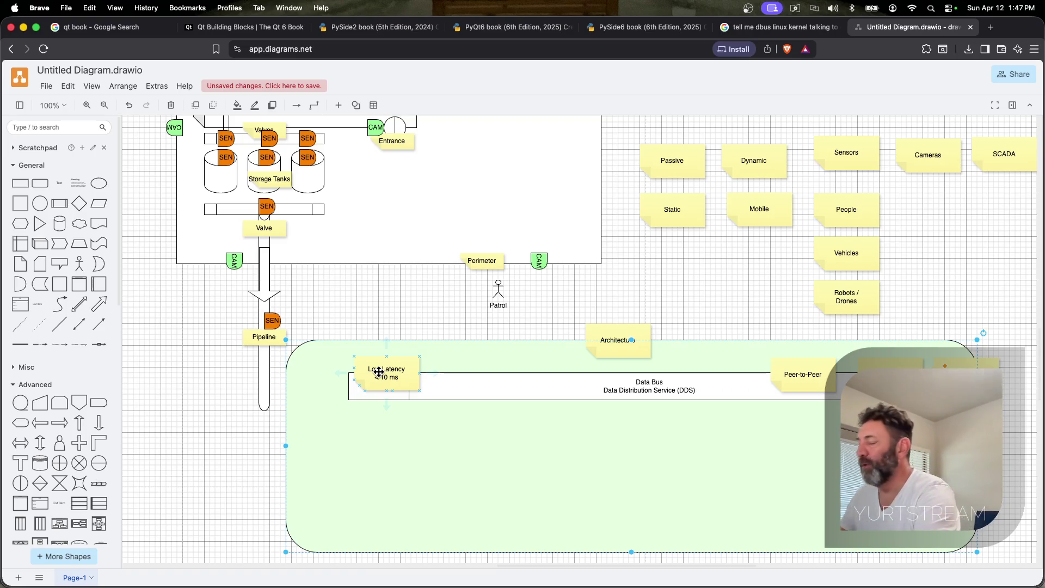
pyautogui.scroll(-3, 378, 372)
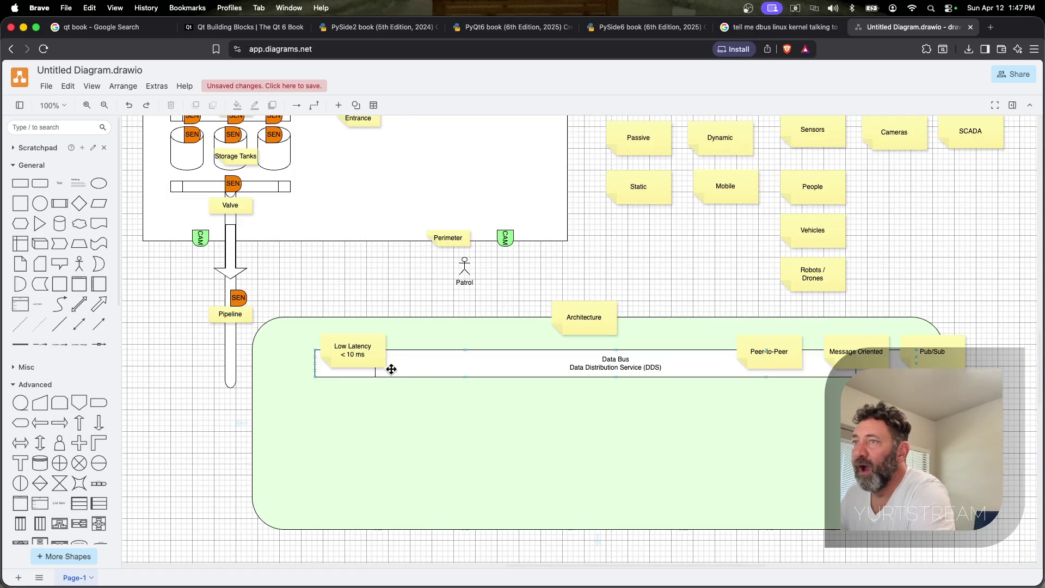
# Copy Low Latency to its right and relabel the copy Inter Process
pyautogui.moveTo(355, 351); pyautogui.dragTo(427, 342)
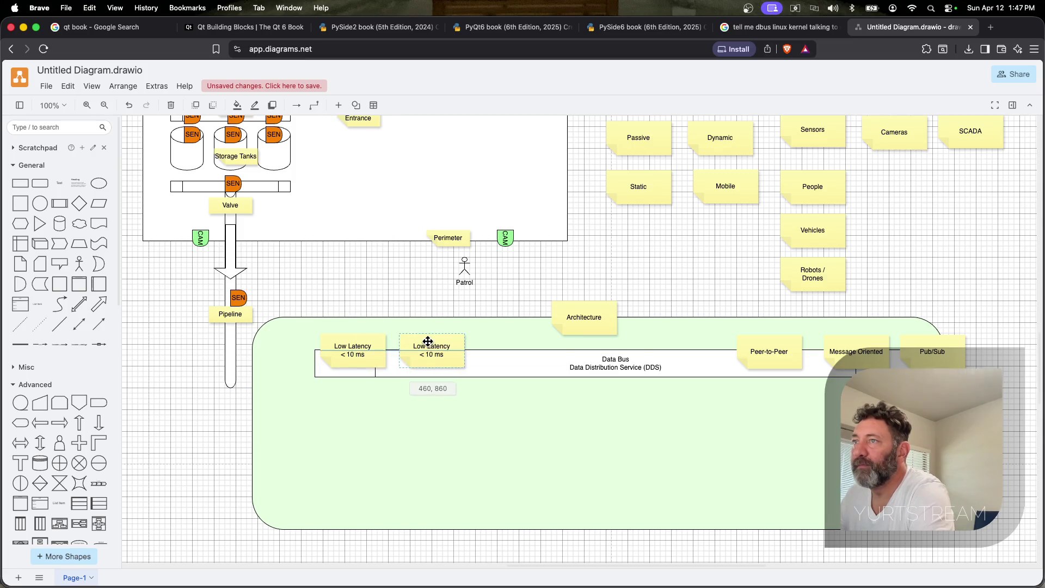
pyautogui.doubleClick(429, 350)
pyautogui.write('Inter Process')
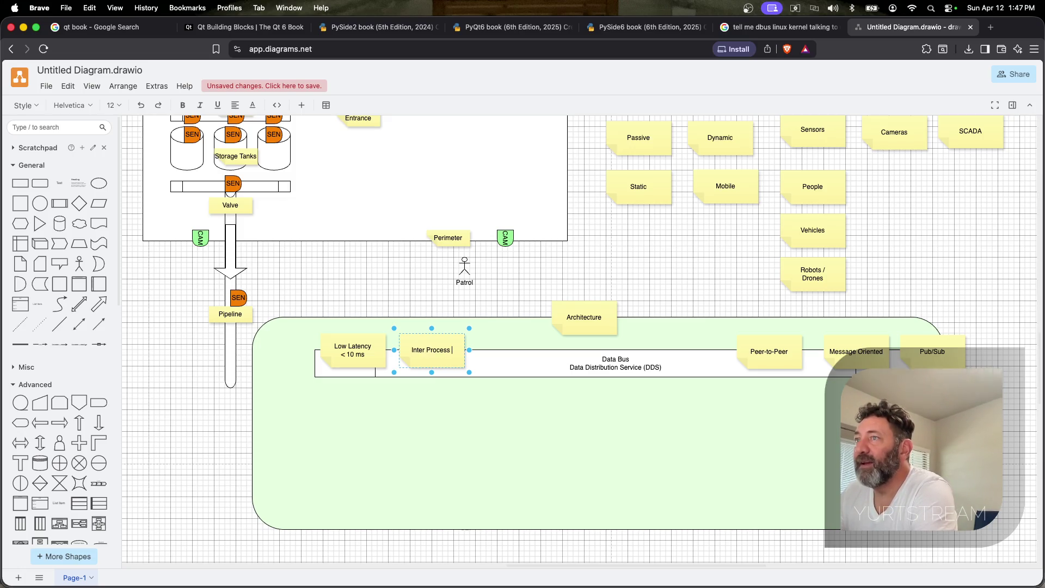
pyautogui.press('Return')
pyautogui.write('/')
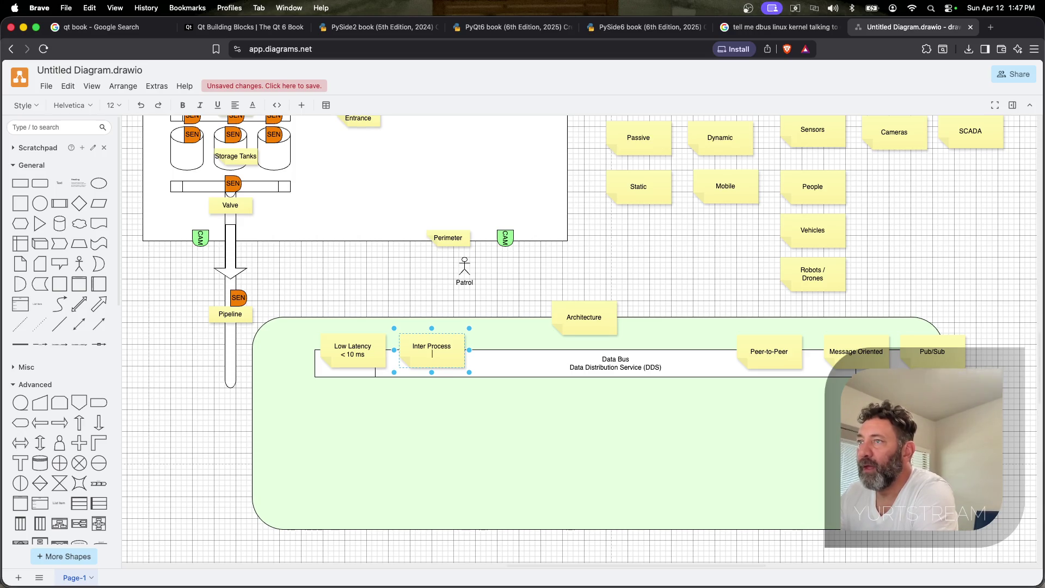
pyautogui.press('BackSpace')
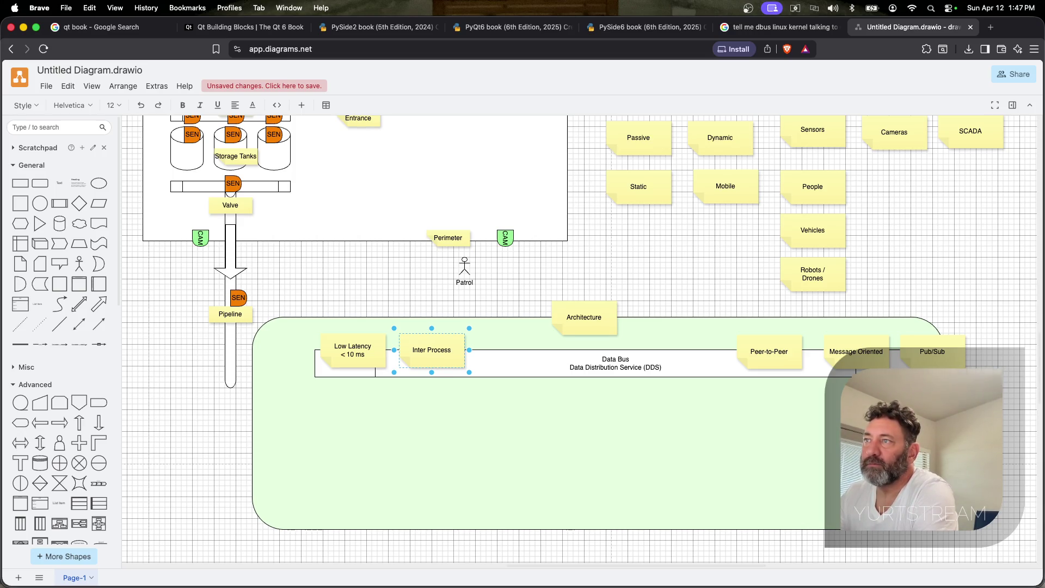
pyautogui.write(' /')
pyautogui.press('Return')
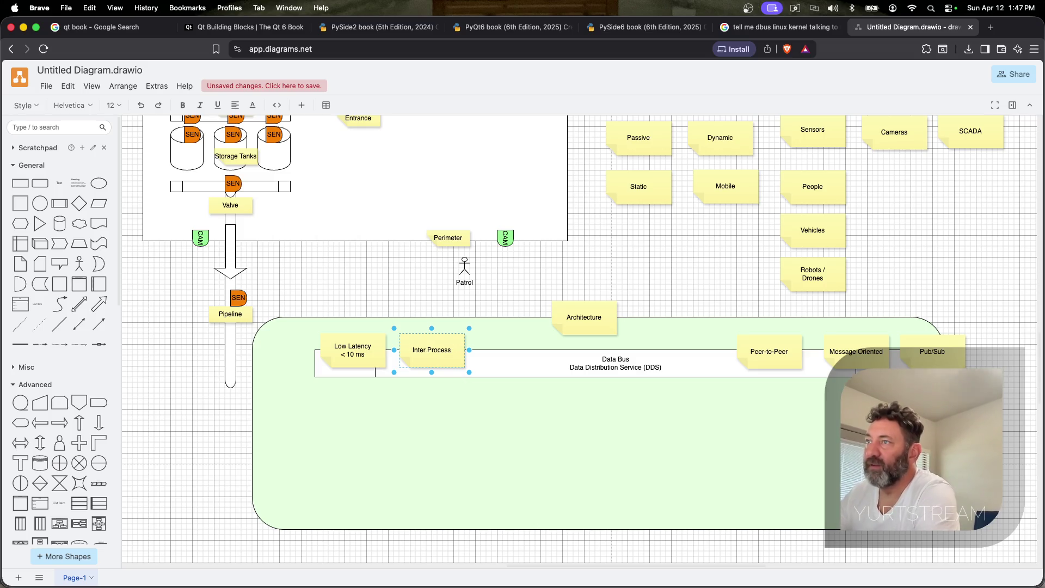
# Duplicate Inter Process further right and shorten its label to Network
pyautogui.press('super+d')
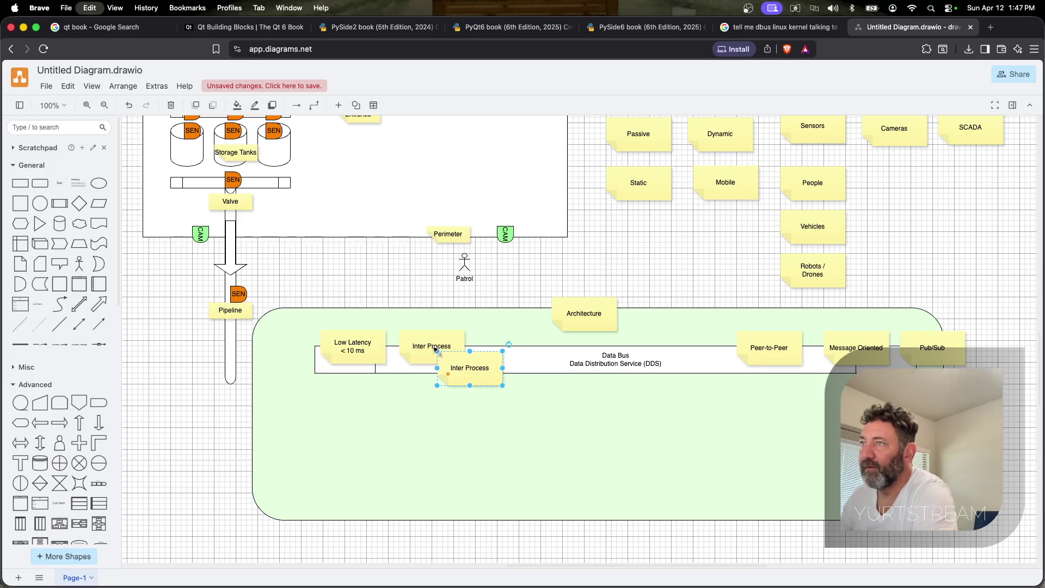
pyautogui.moveTo(465, 367); pyautogui.dragTo(513, 350)
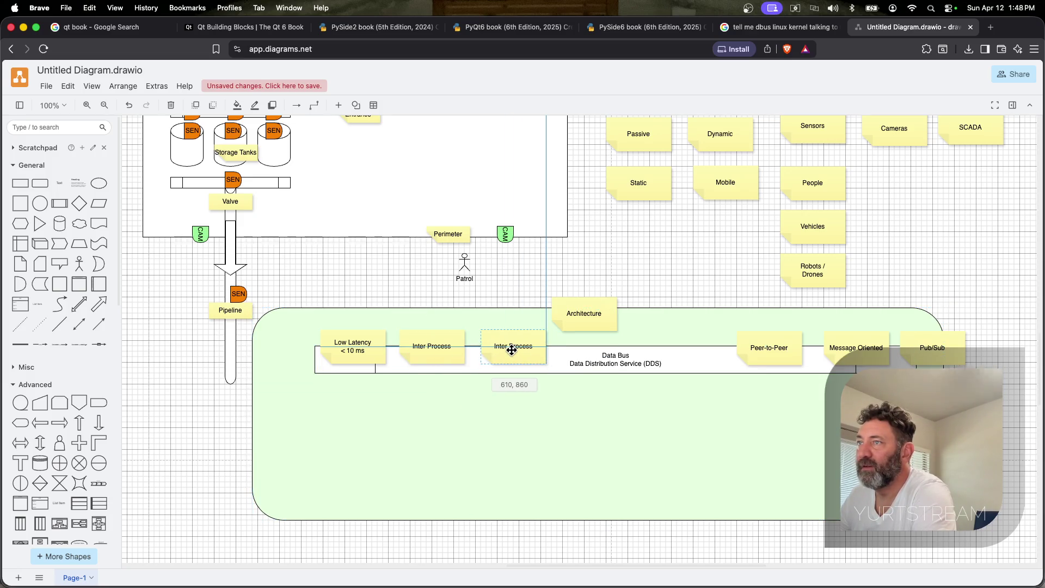
pyautogui.doubleClick(513, 351)
pyautogui.write('Ne')
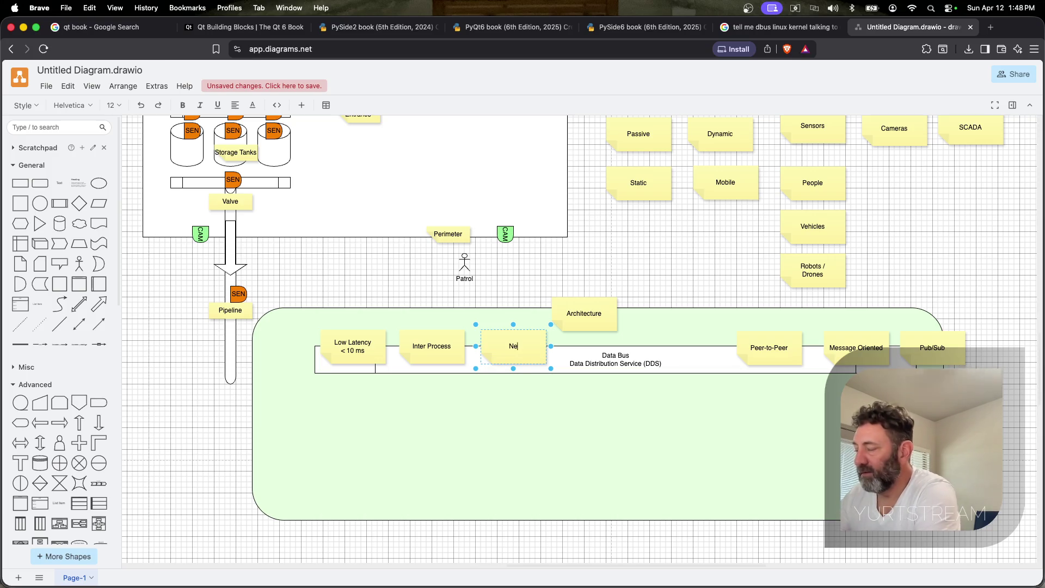
pyautogui.write('tworked')
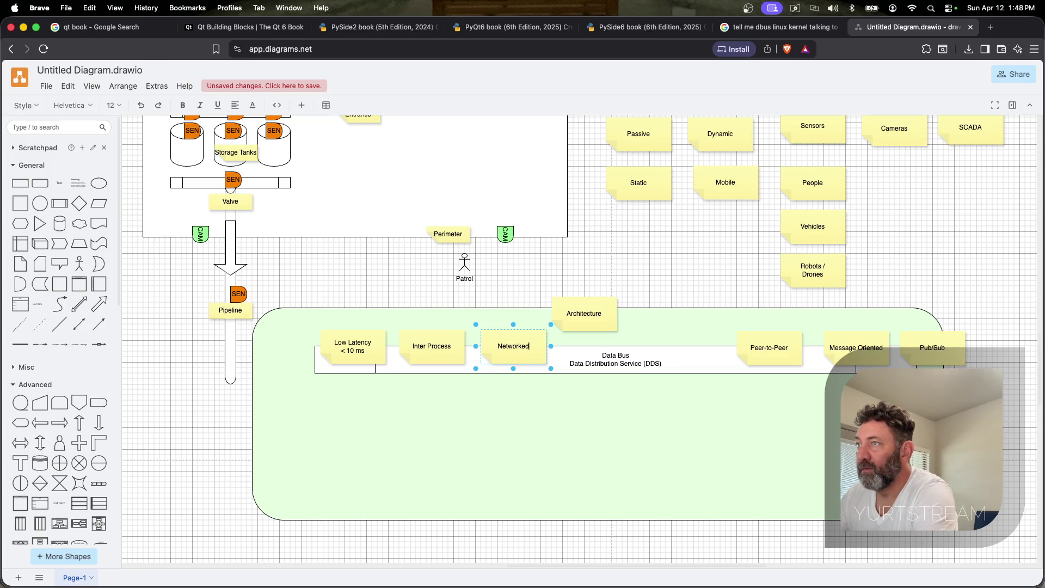
pyautogui.press('BackSpace')
pyautogui.press('BackSpace')
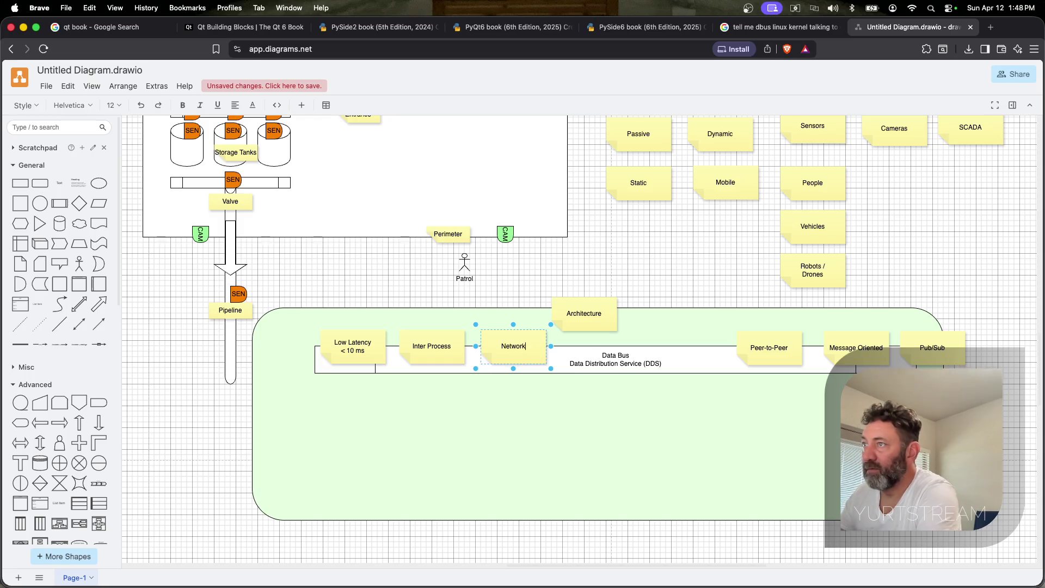
pyautogui.click(563, 413)
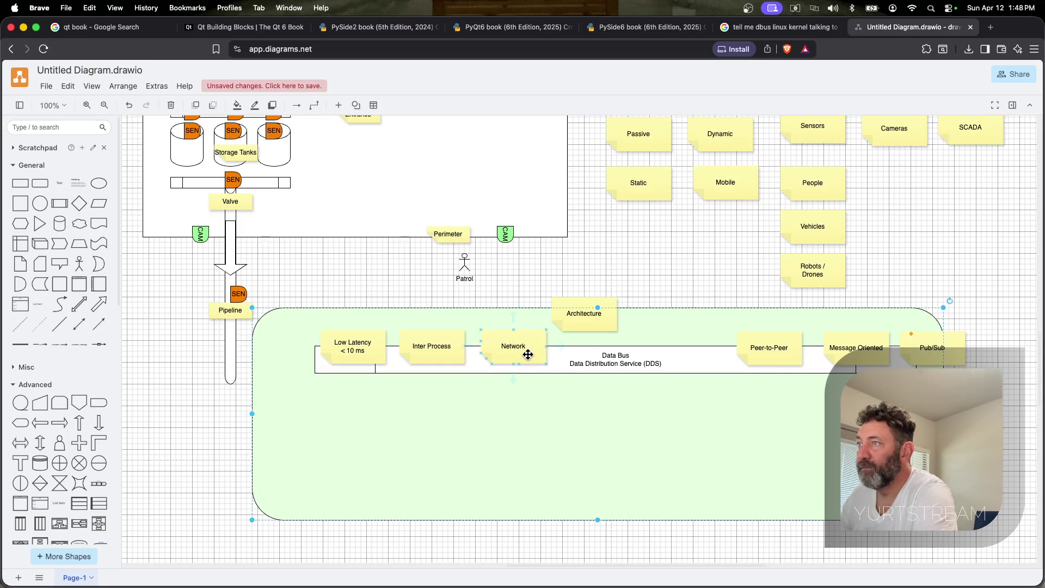
# Pull Peer-to-Peer, Message Oriented and Pub/Sub left to close the gap after Network
pyautogui.moveTo(759, 348); pyautogui.dragTo(719, 344)
pyautogui.moveTo(856, 347); pyautogui.dragTo(803, 344)
pyautogui.moveTo(931, 347); pyautogui.dragTo(865, 345)
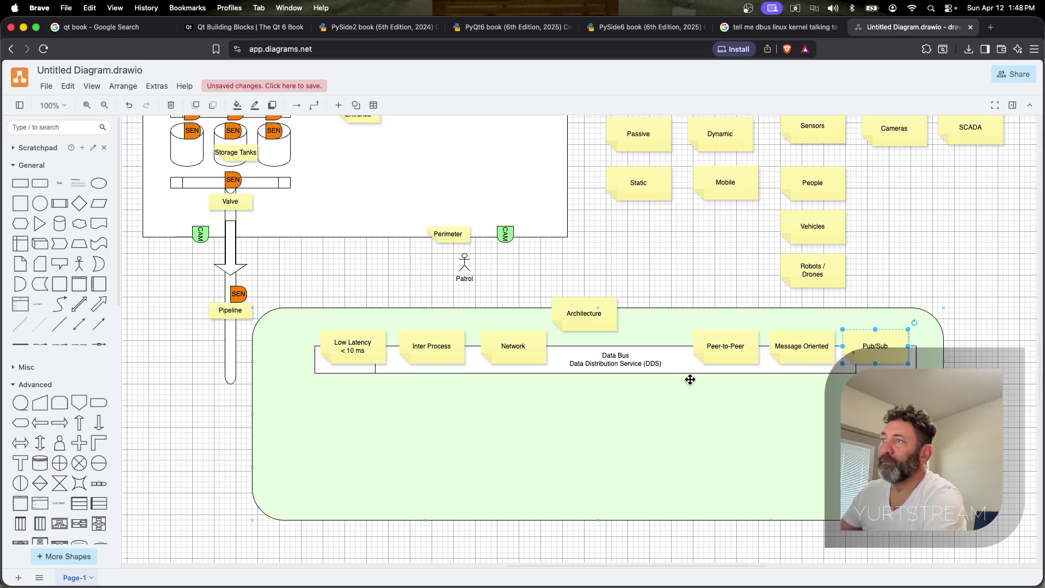
pyautogui.click(513, 347)
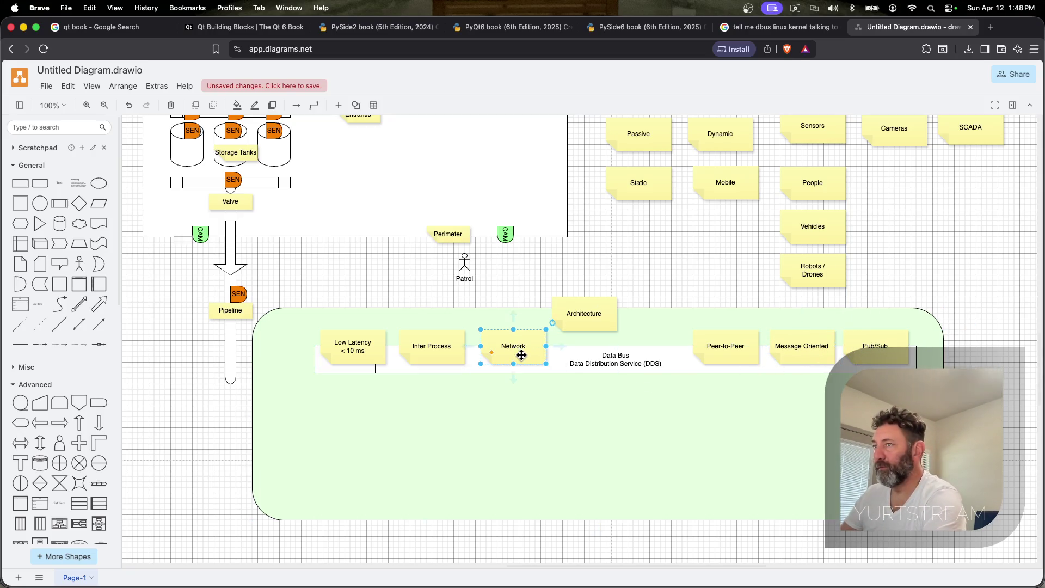
pyautogui.click(441, 347)
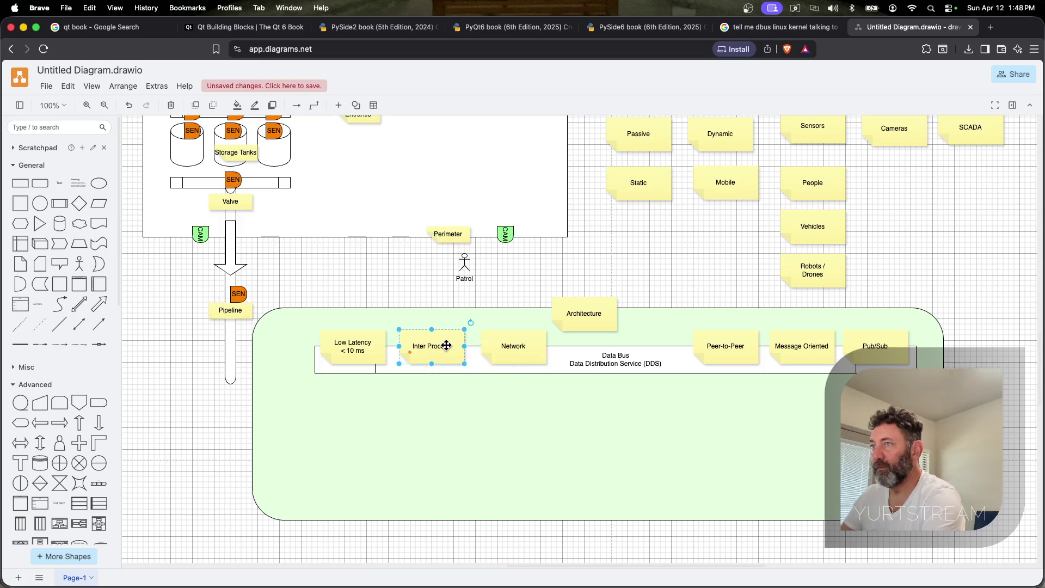
pyautogui.doubleClick(449, 347)
pyautogui.click(514, 348)
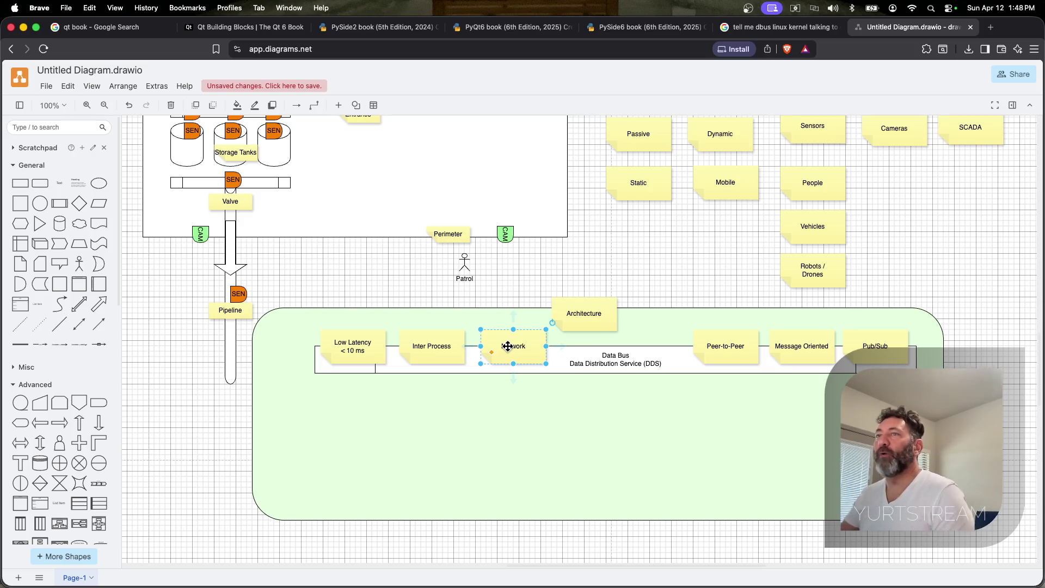
pyautogui.scroll(5, 508, 347)
pyautogui.scroll(1, 373, 375)
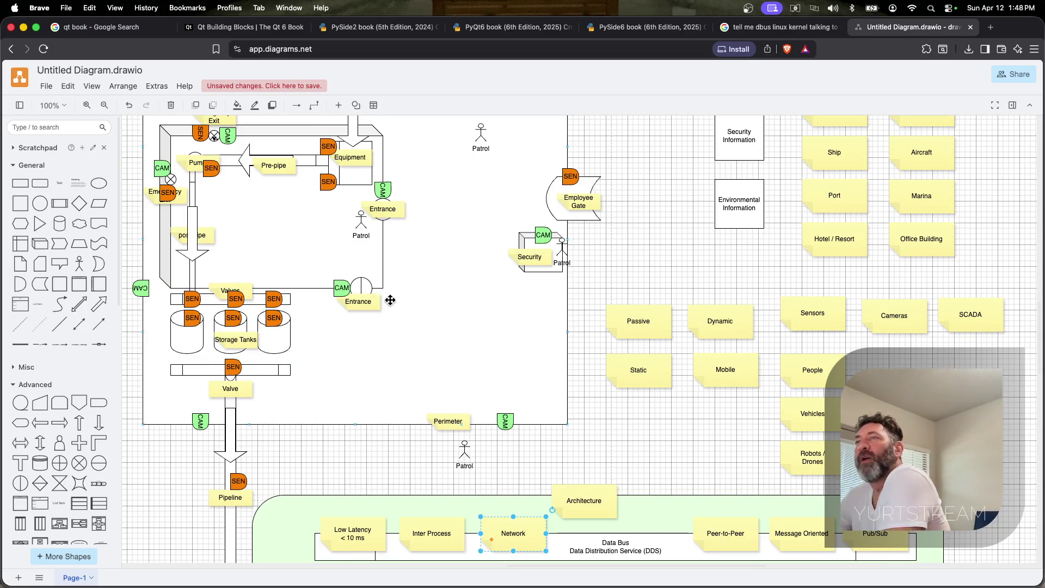
pyautogui.scroll(-3, 56, 303)
pyautogui.scroll(-1, 56, 303)
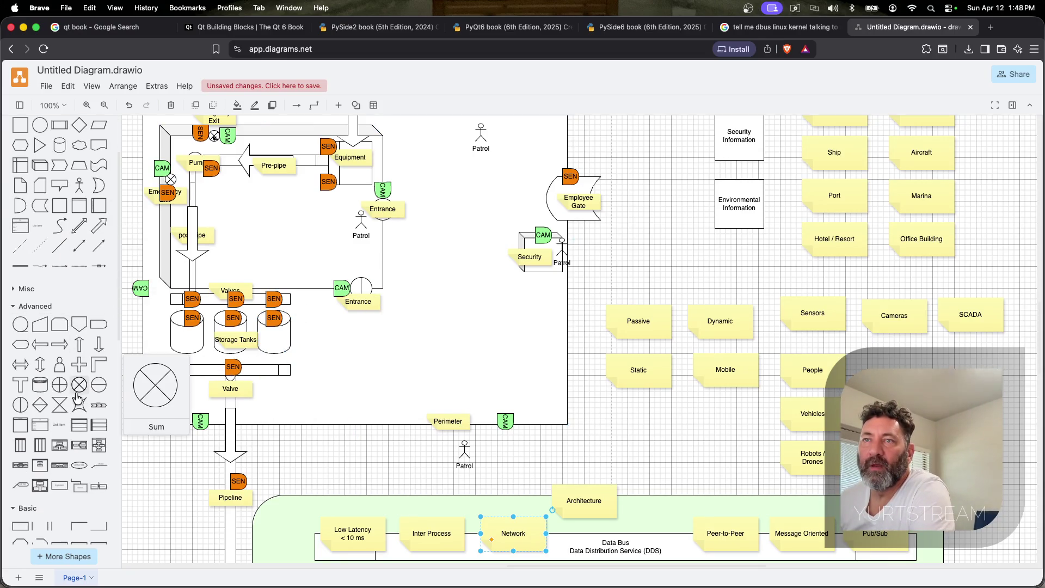
# Place two Collate hourglass shapes, one inside the site and one outside the perimeter beside Patrol
pyautogui.click(67, 409)
pyautogui.moveTo(579, 337)
pyautogui.mouseDown()
pyautogui.moveTo(475, 337)
pyautogui.moveTo(484, 337)
pyautogui.moveTo(476, 360)
pyautogui.moveTo(669, 214)
pyautogui.mouseUp()
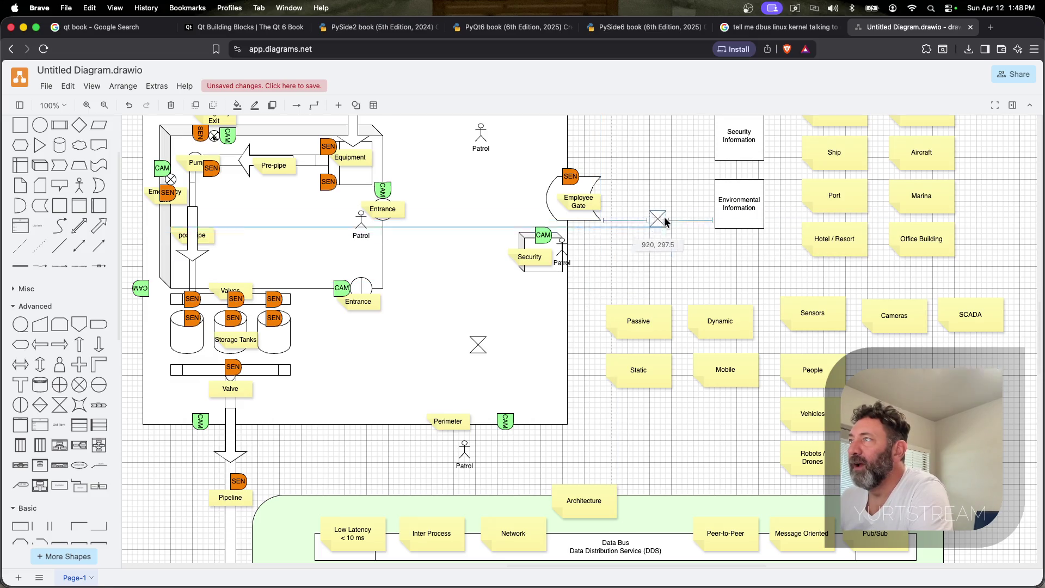
pyautogui.moveTo(669, 214)
pyautogui.mouseDown()
pyautogui.moveTo(606, 194)
pyautogui.moveTo(501, 449)
pyautogui.mouseUp()
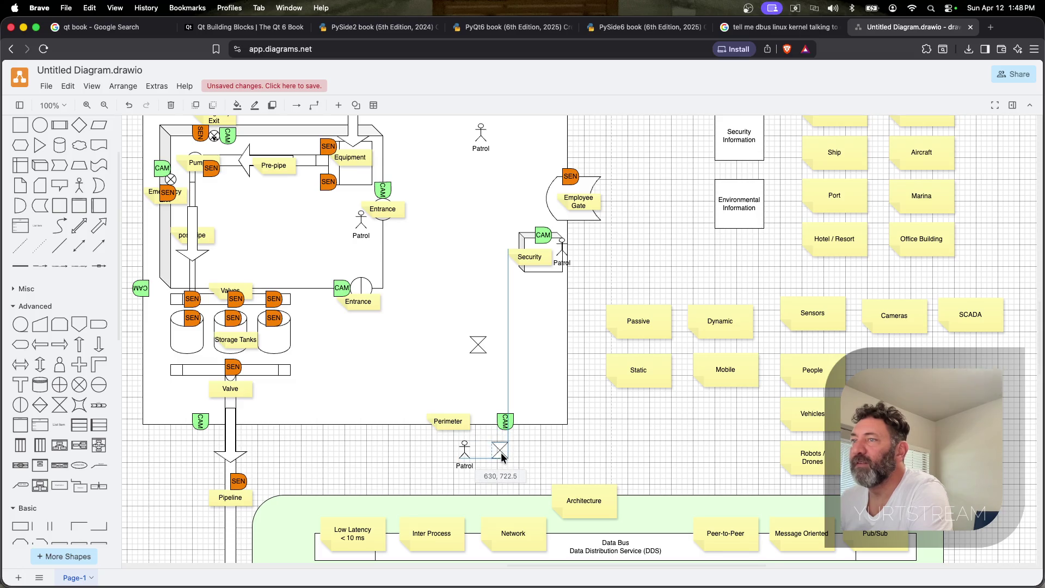
pyautogui.click(533, 360)
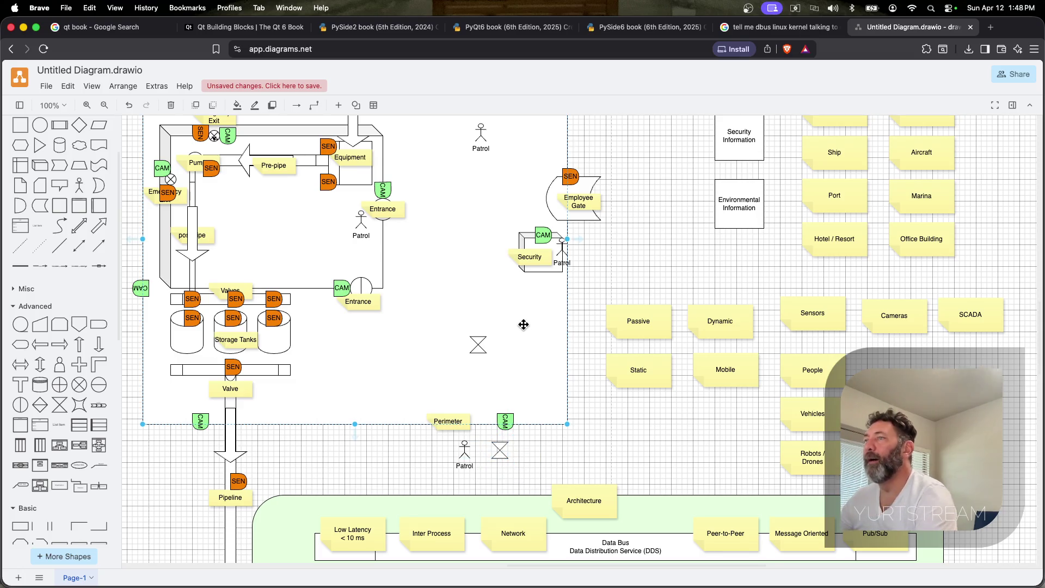
# Copy the Entrance label beside the inner hourglass as Drone, then copy Drone toward the outer one
pyautogui.click(359, 302)
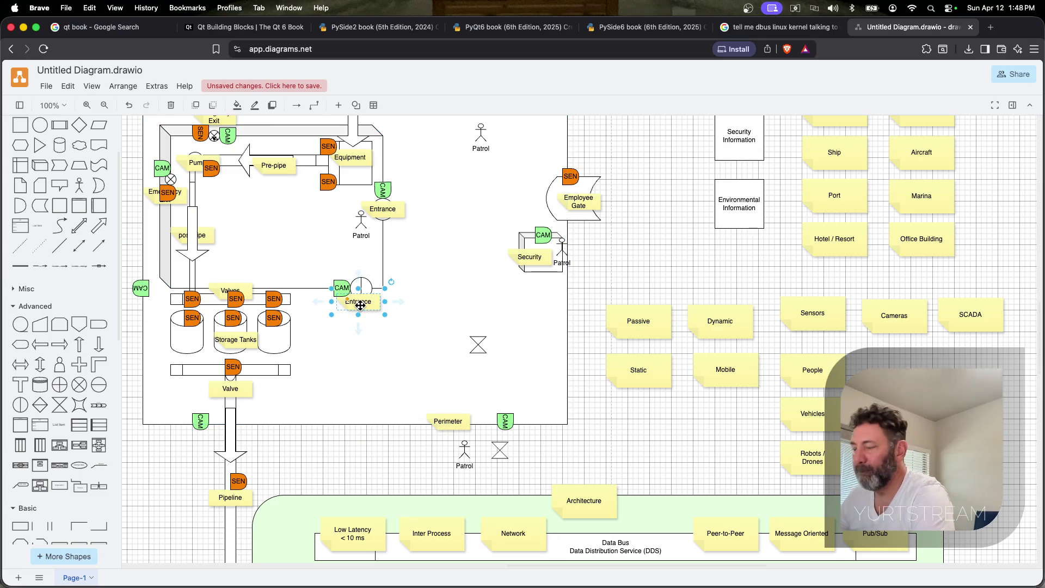
pyautogui.moveTo(373, 307); pyautogui.dragTo(482, 357)
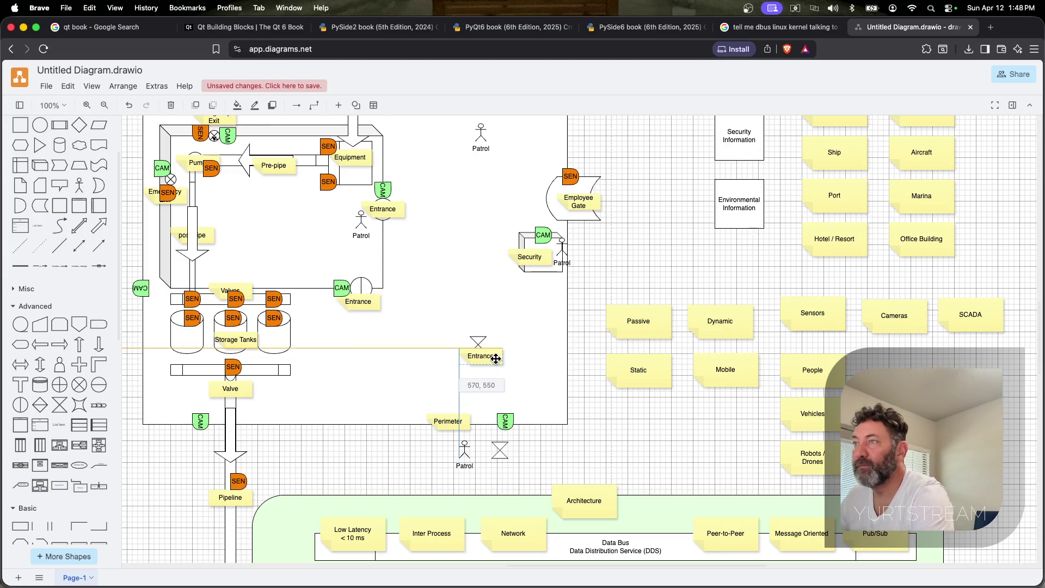
pyautogui.doubleClick(481, 357)
pyautogui.write('Drone')
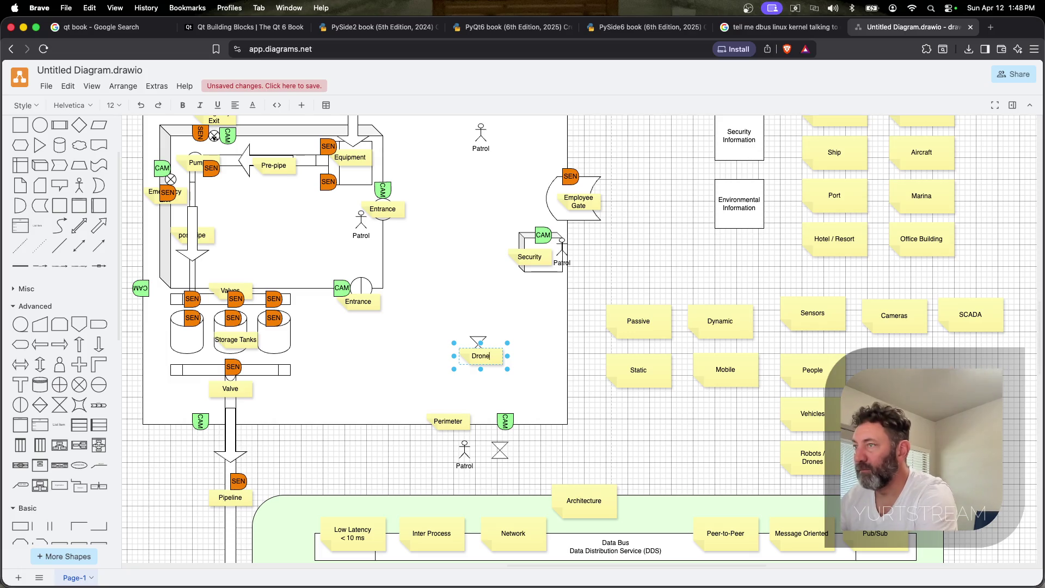
pyautogui.click(440, 298)
pyautogui.moveTo(493, 355)
pyautogui.mouseDown()
pyautogui.moveTo(523, 366)
pyautogui.moveTo(517, 461)
pyautogui.mouseUp()
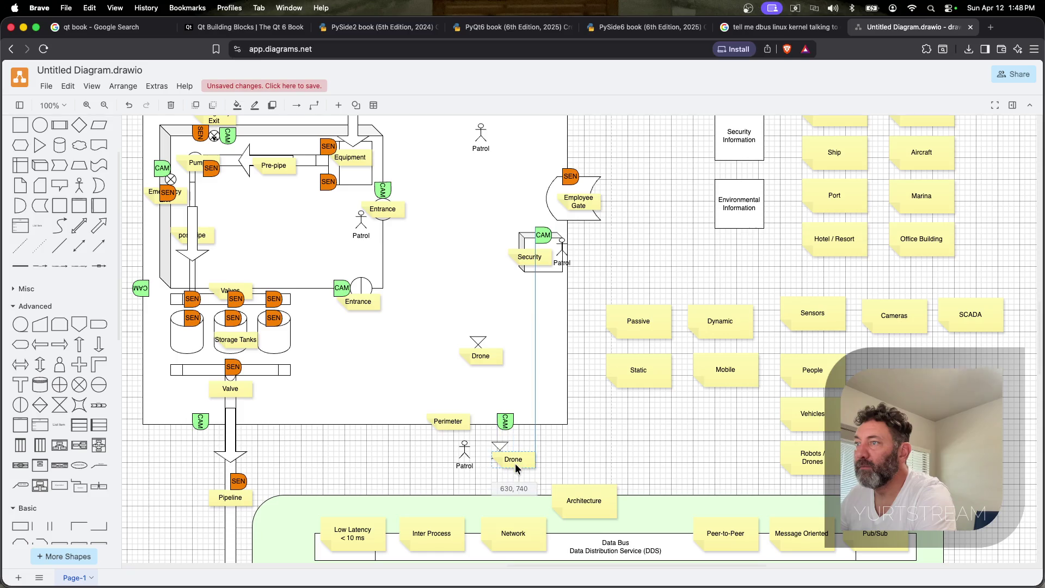
# Align both Drone labels neatly beside their hourglass markers
pyautogui.click(496, 357)
pyautogui.moveTo(495, 357); pyautogui.dragTo(513, 351)
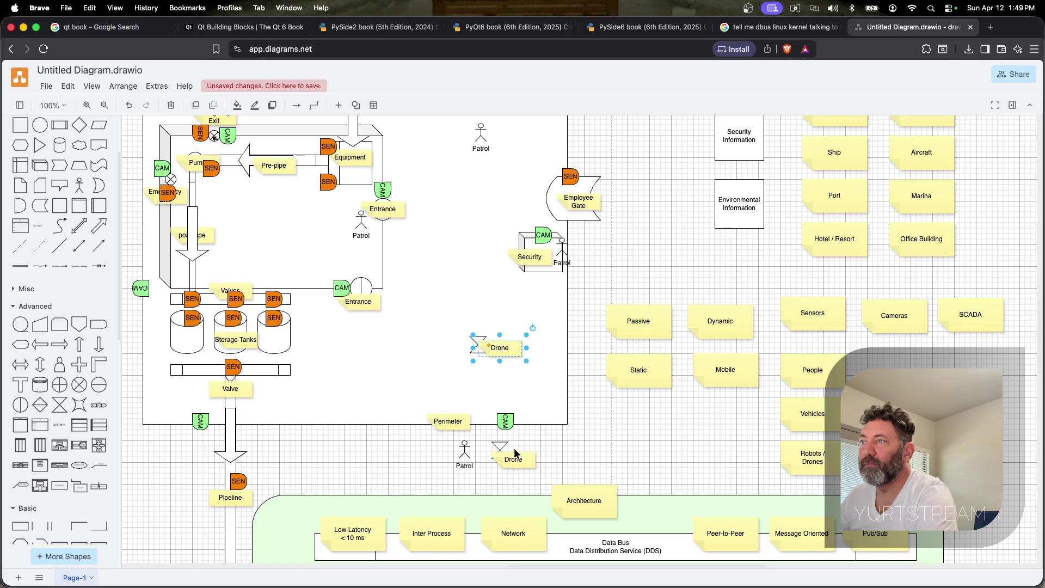
pyautogui.moveTo(513, 459); pyautogui.dragTo(518, 455)
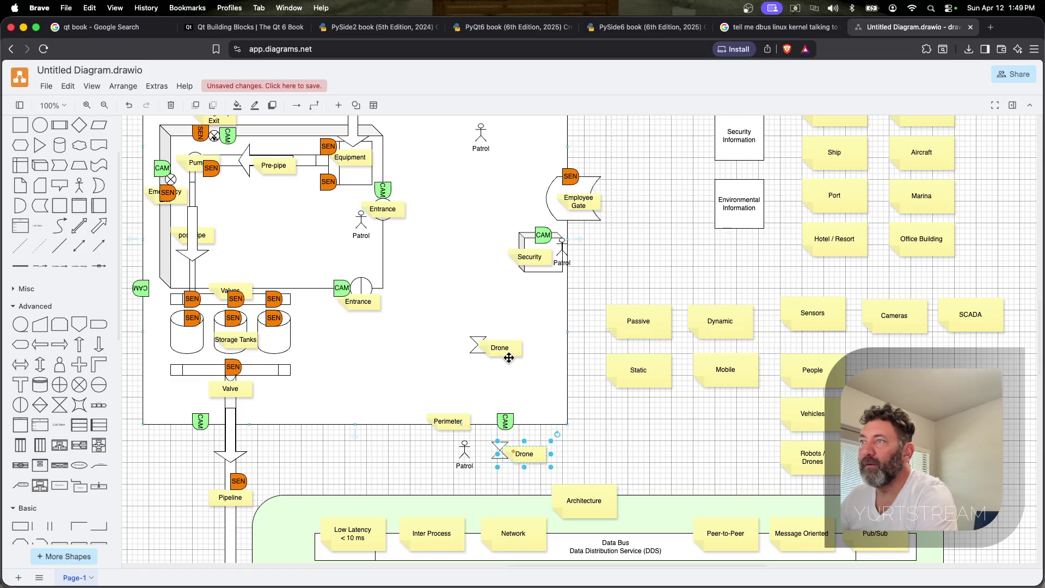
pyautogui.click(508, 348)
pyautogui.moveTo(507, 348); pyautogui.dragTo(507, 346)
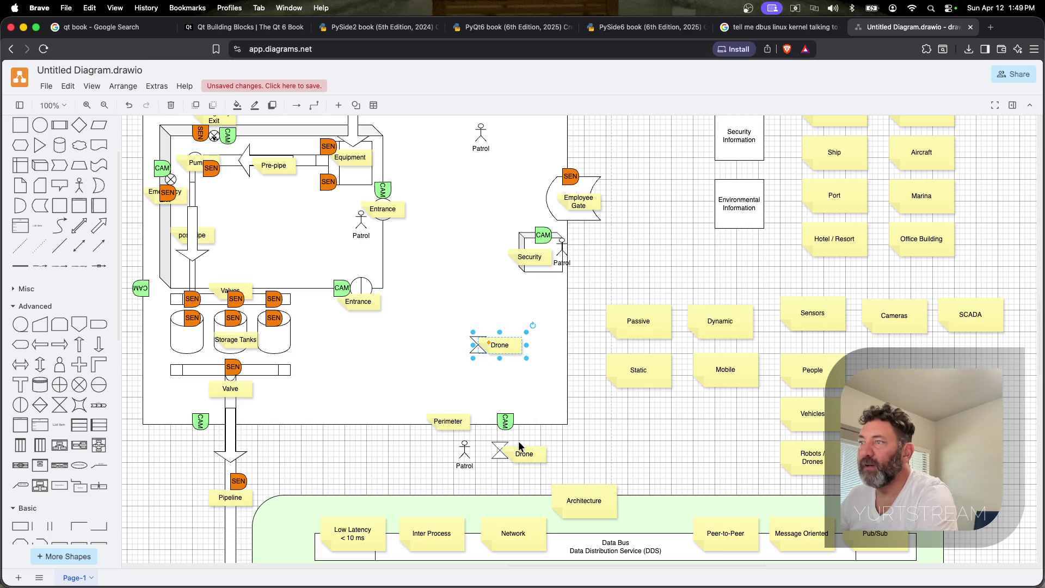
pyautogui.moveTo(518, 453); pyautogui.dragTo(516, 448)
pyautogui.moveTo(506, 345); pyautogui.dragTo(508, 343)
pyautogui.click(437, 374)
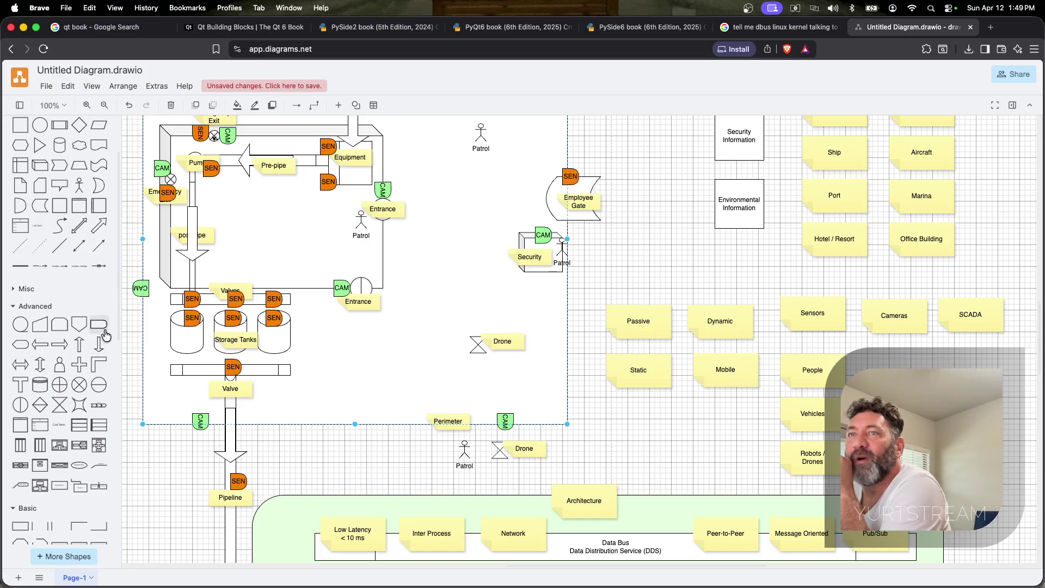
# Add a Delay half-round below the Refinery note with a copied Pre-pipe label renamed Radar
pyautogui.moveTo(96, 335)
pyautogui.mouseDown()
pyautogui.moveTo(578, 336)
pyautogui.moveTo(558, 311)
pyautogui.moveTo(566, 304)
pyautogui.moveTo(388, 256)
pyautogui.moveTo(283, 369)
pyautogui.moveTo(285, 351)
pyautogui.mouseUp()
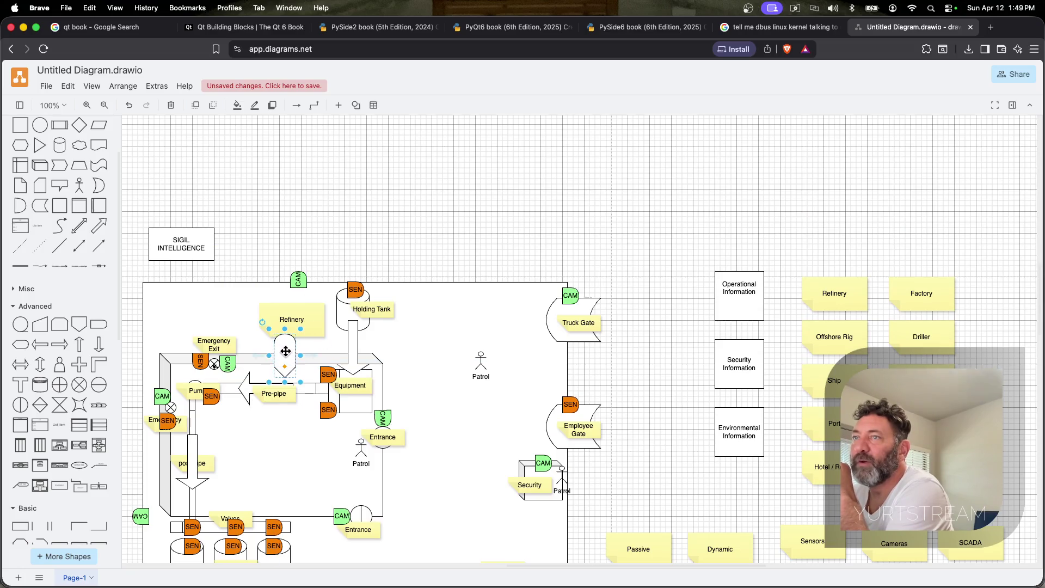
pyautogui.click(274, 393)
pyautogui.moveTo(273, 393)
pyautogui.mouseDown()
pyautogui.moveTo(292, 401)
pyautogui.moveTo(297, 353)
pyautogui.mouseUp()
pyautogui.write('R')
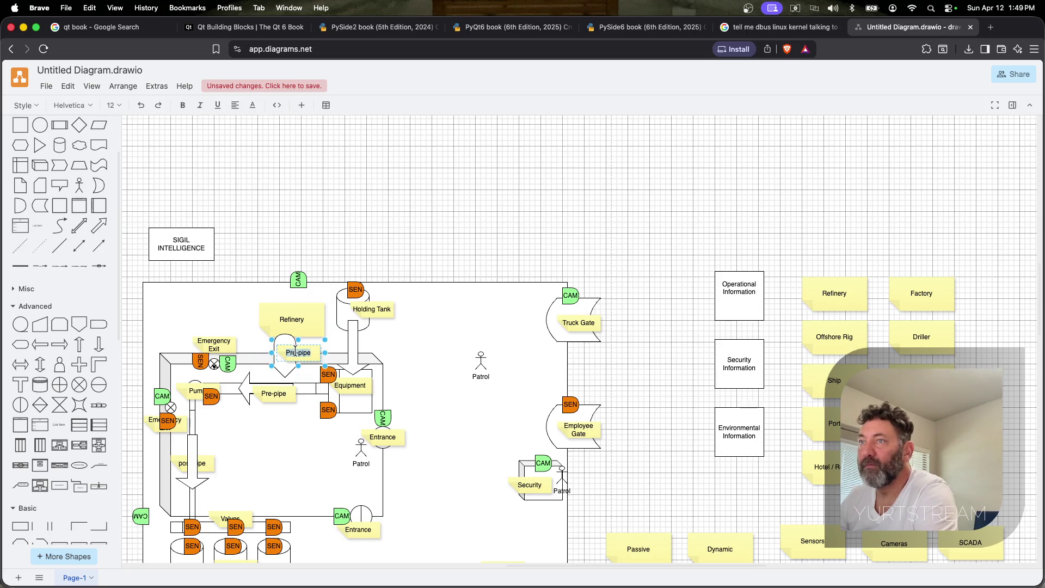
pyautogui.write('adar')
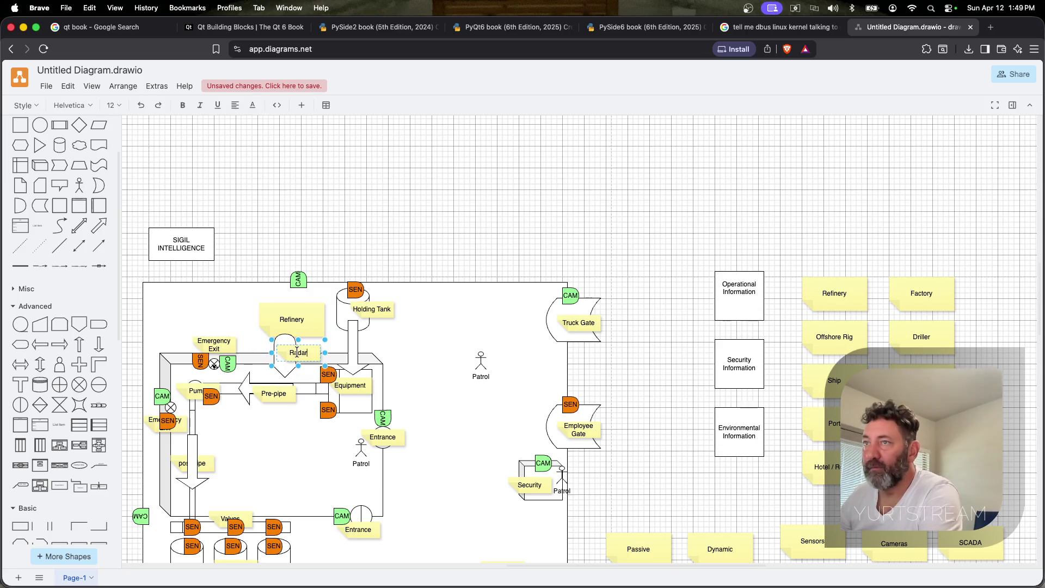
pyautogui.click(284, 374)
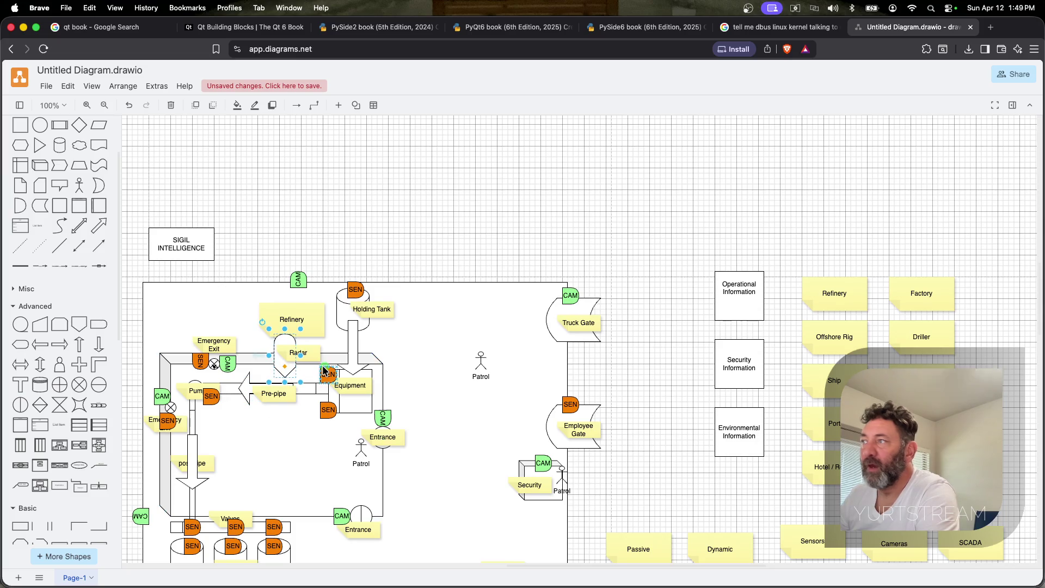
pyautogui.scroll(-3, 324, 372)
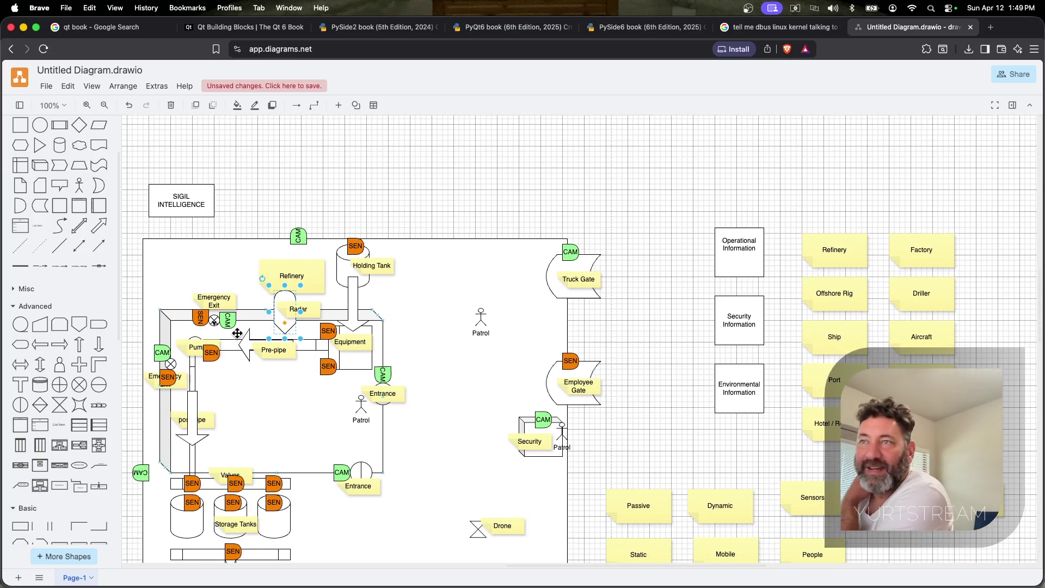
pyautogui.click(302, 309)
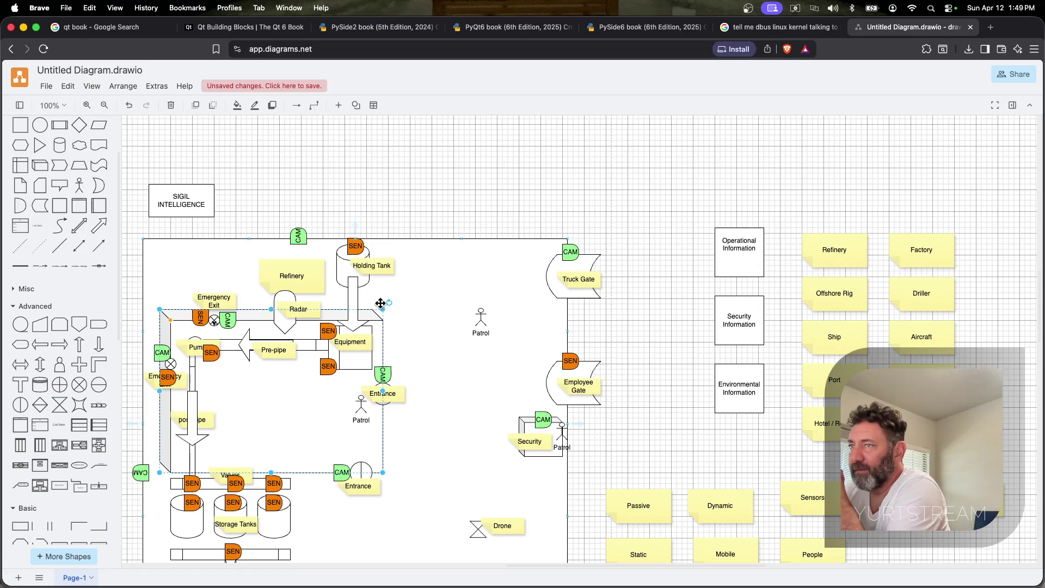
pyautogui.scroll(-5, 441, 327)
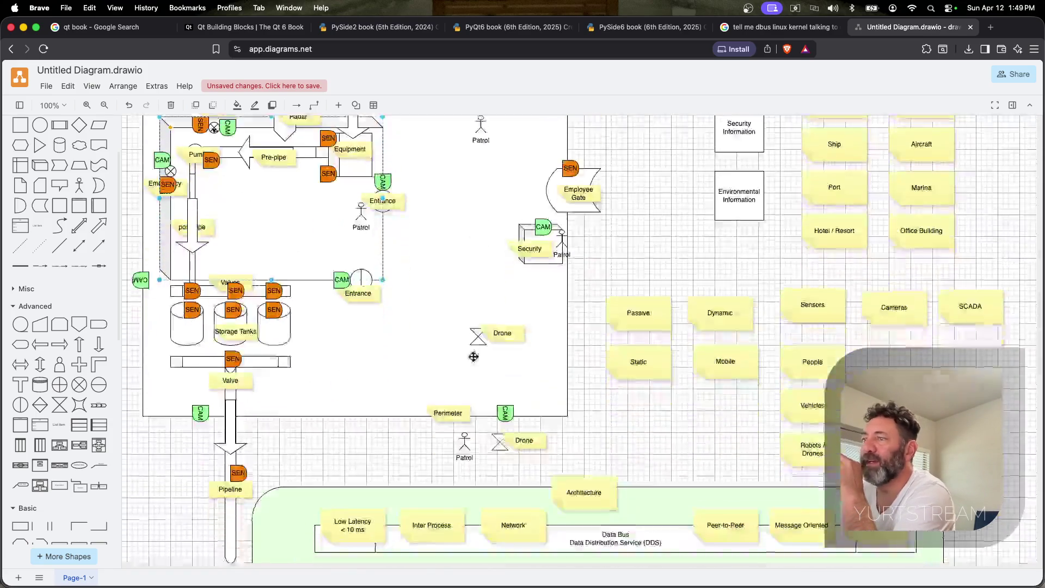
pyautogui.scroll(-3, 359, 441)
pyautogui.scroll(-1, 357, 447)
pyautogui.scroll(1, 564, 435)
pyautogui.scroll(-2, 388, 367)
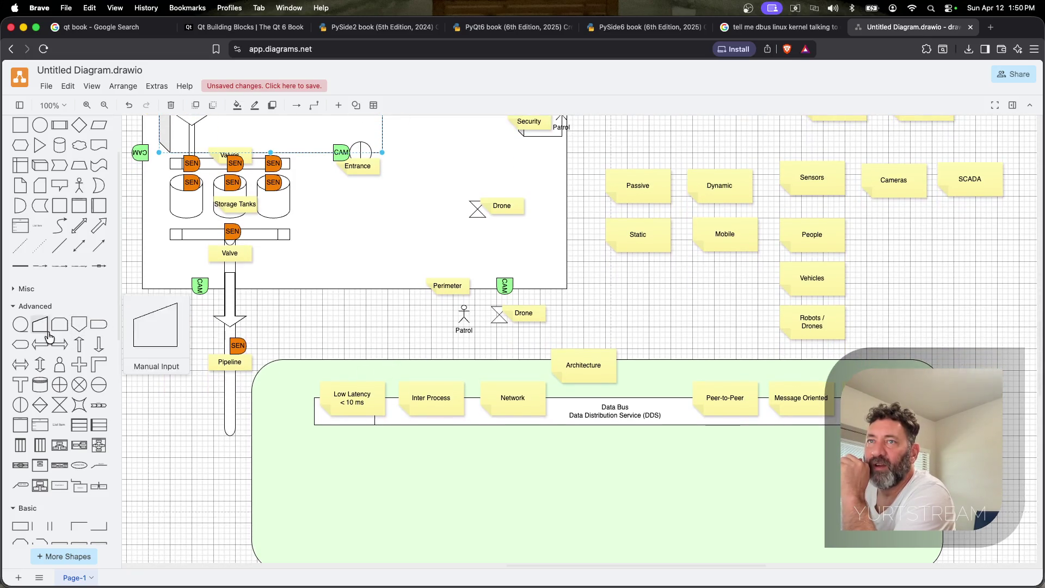
pyautogui.moveTo(58, 437)
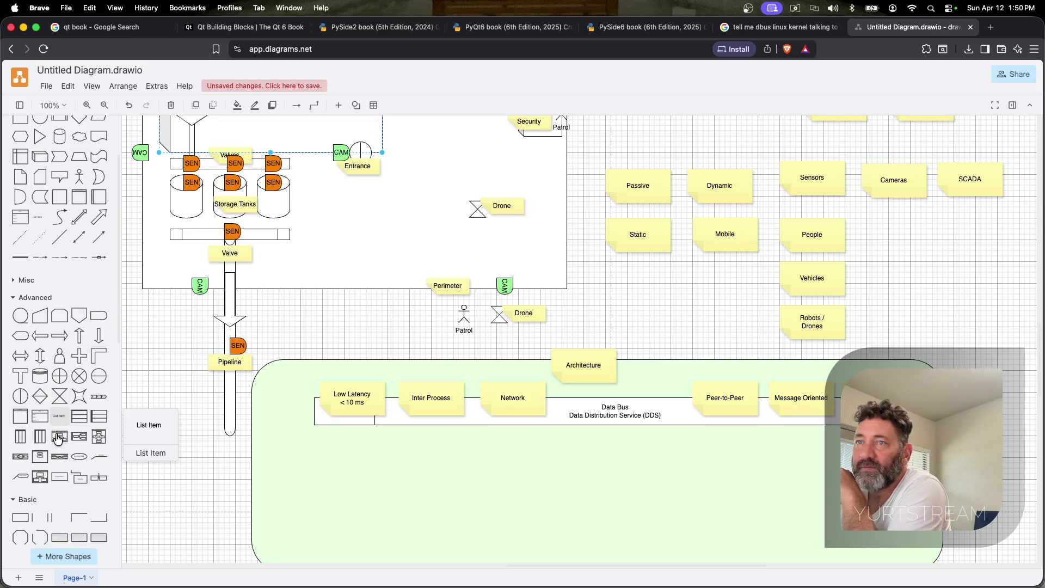
pyautogui.scroll(3, 57, 445)
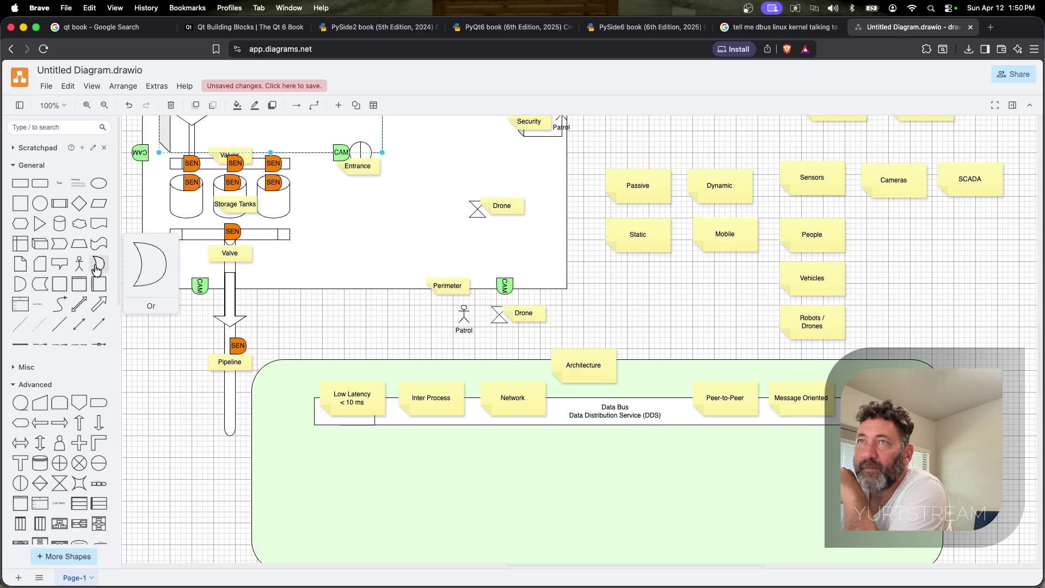
# Place a Tape shape labelled Mirror below Low Latency in the Architecture panel, plus a hexagon beside it
pyautogui.moveTo(98, 245); pyautogui.dragTo(347, 469)
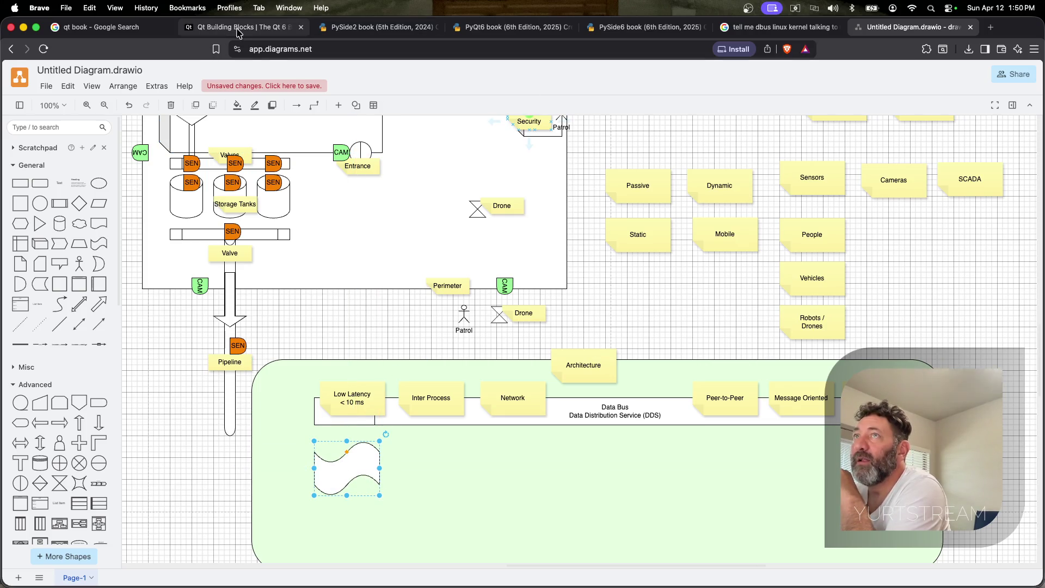
pyautogui.doubleClick(338, 480)
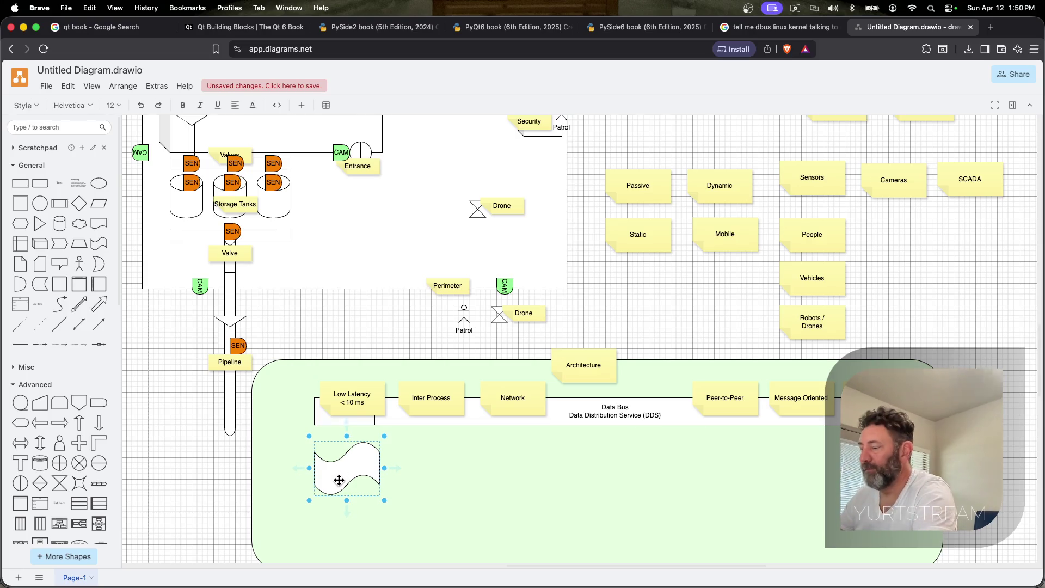
pyautogui.write('Mirror')
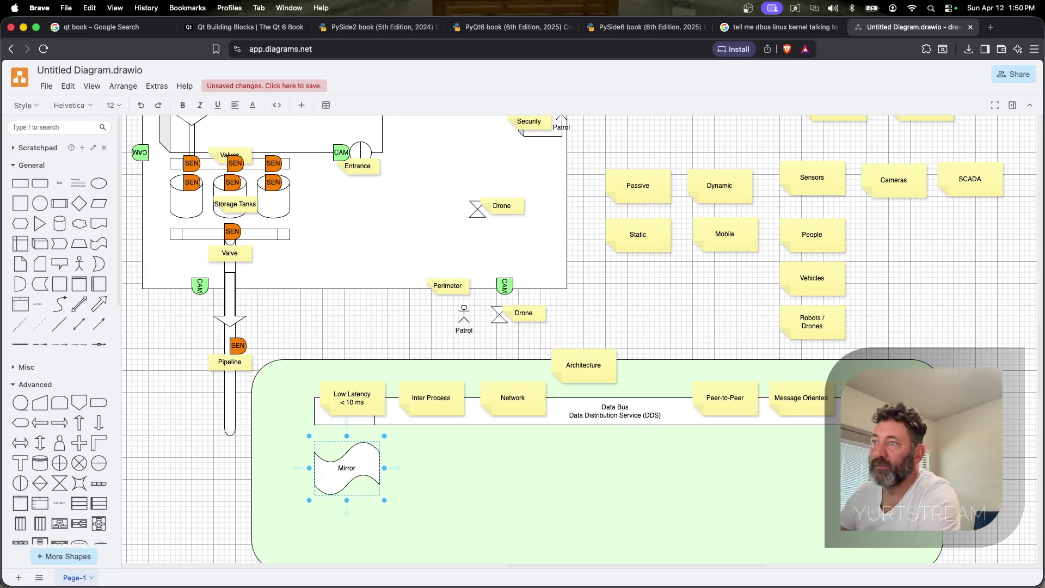
pyautogui.click(417, 469)
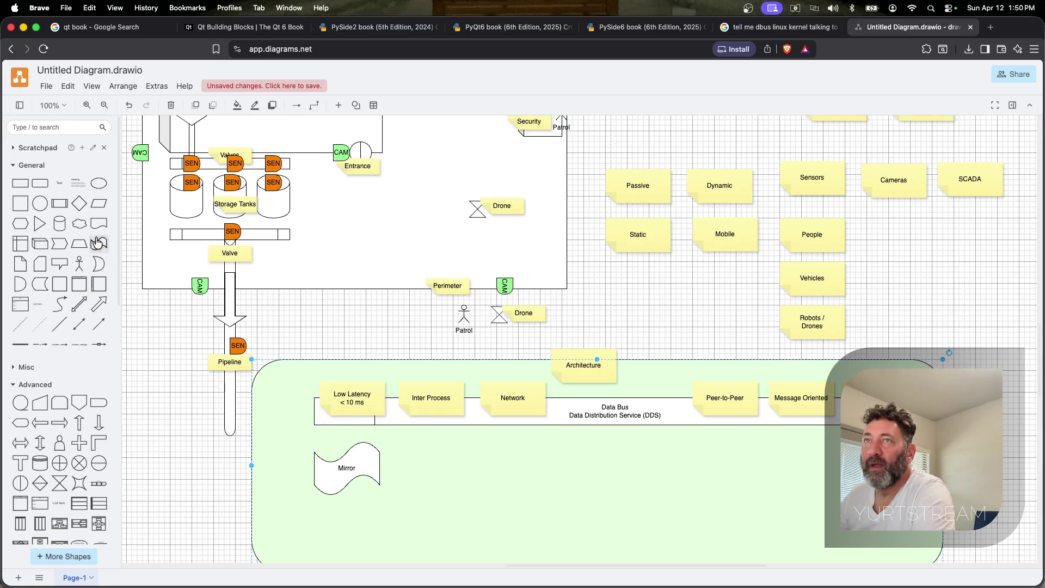
pyautogui.moveTo(21, 223); pyautogui.dragTo(423, 472)
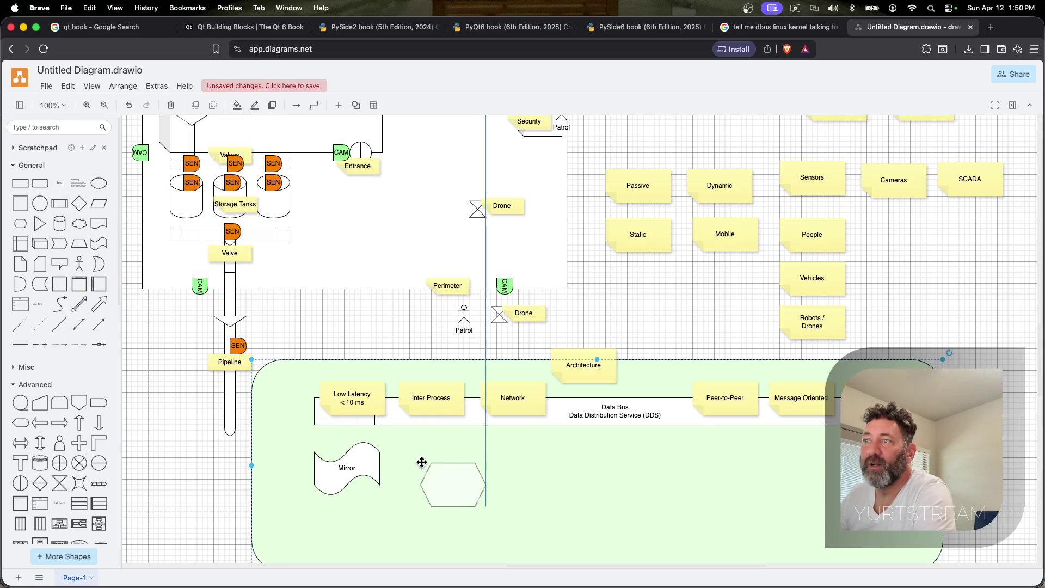
# Widen the hexagon to about 350 against Mirror and label it Jetstream
pyautogui.moveTo(392, 454); pyautogui.dragTo(383, 451)
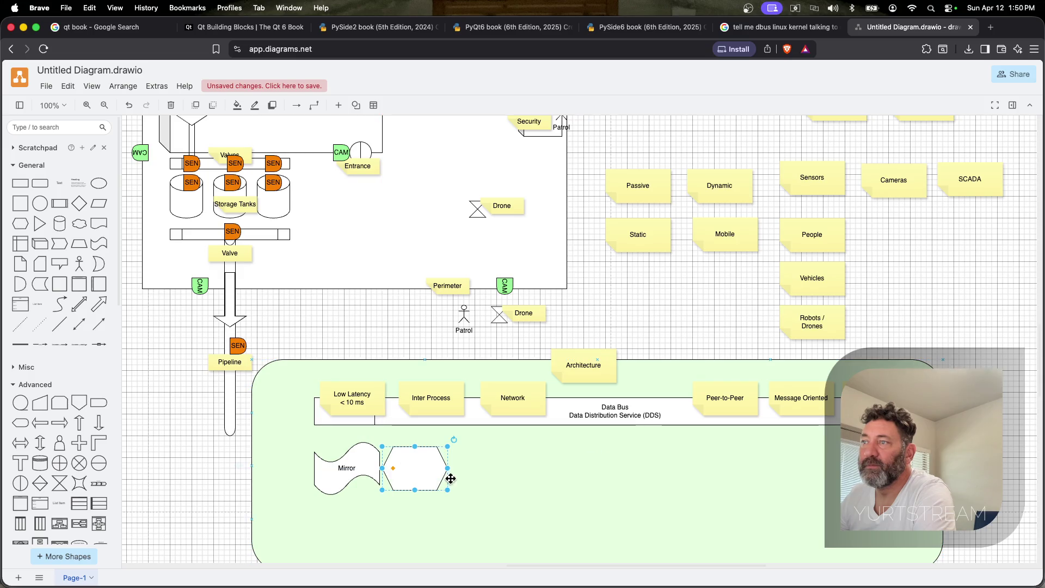
pyautogui.moveTo(448, 468); pyautogui.dragTo(574, 480)
pyautogui.write('Jetstream')
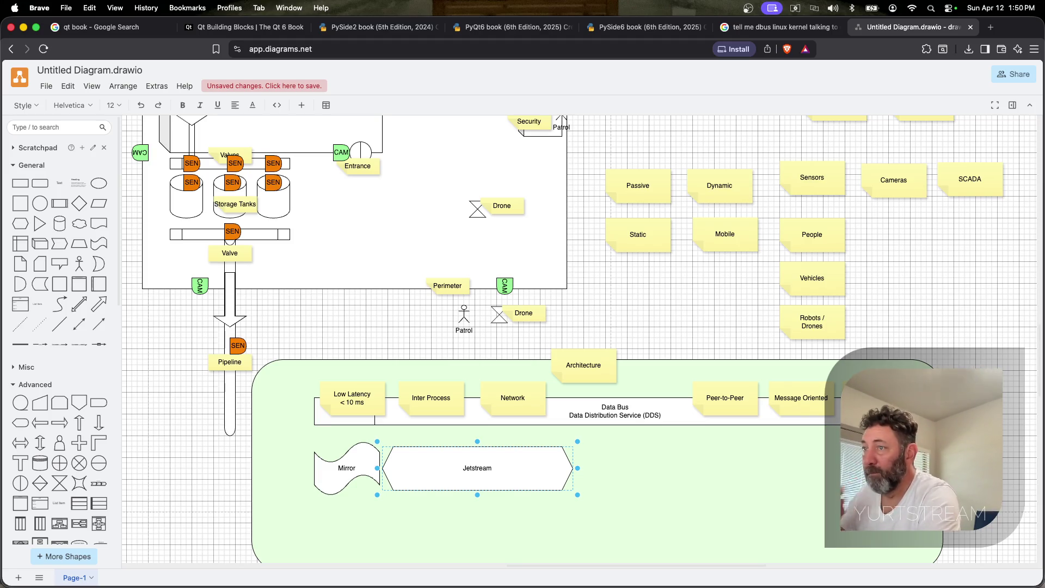
pyautogui.click(321, 453)
# Rotate Mirror upright and move the Jetstream hexagon below it
pyautogui.click(329, 470)
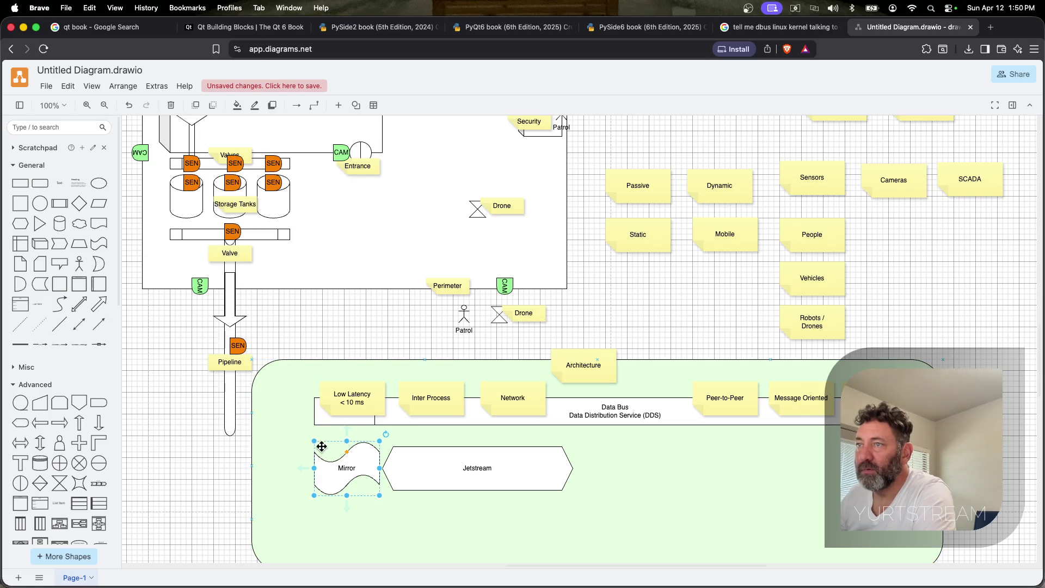
pyautogui.moveTo(386, 435)
pyautogui.mouseDown()
pyautogui.moveTo(406, 477)
pyautogui.moveTo(380, 508)
pyautogui.moveTo(346, 453)
pyautogui.mouseUp()
pyautogui.click(467, 477)
pyautogui.moveTo(467, 477); pyautogui.dragTo(405, 489)
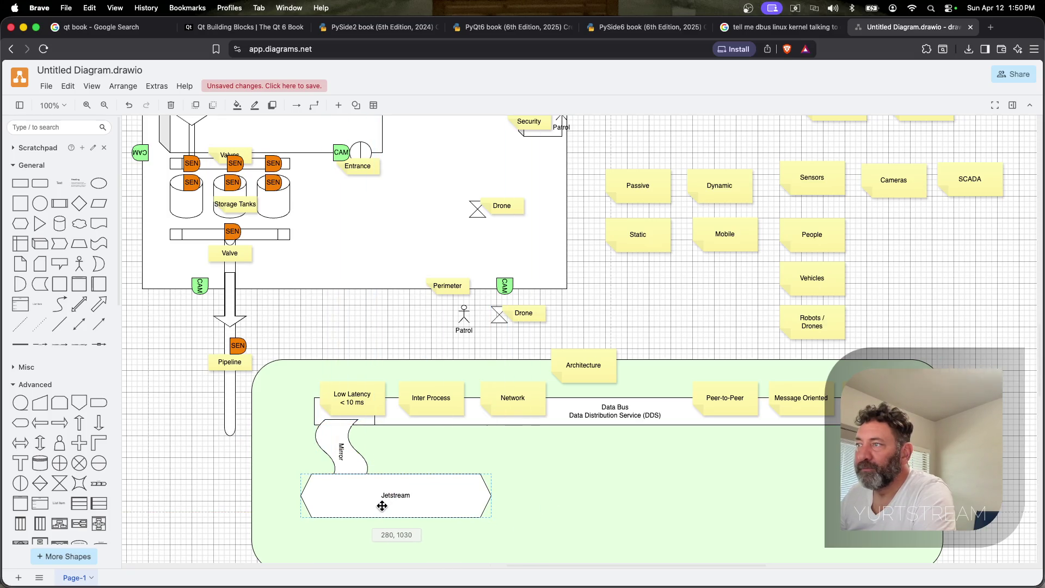
pyautogui.rightClick(364, 495)
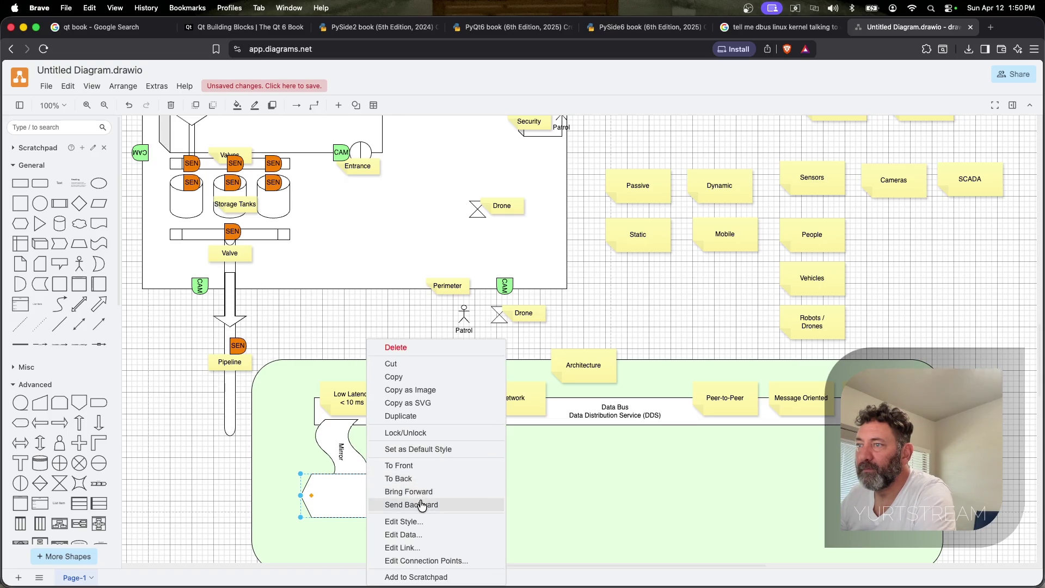
# Send Jetstream behind Mirror, widen it slightly, and undo an accidental Architecture panel move
pyautogui.click(409, 491)
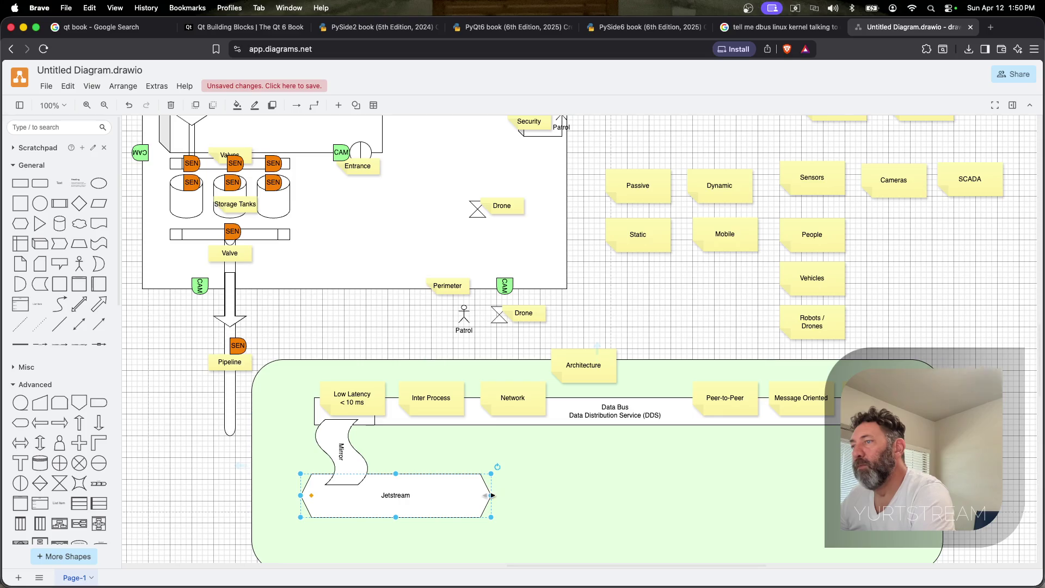
pyautogui.moveTo(490, 495); pyautogui.dragTo(512, 495)
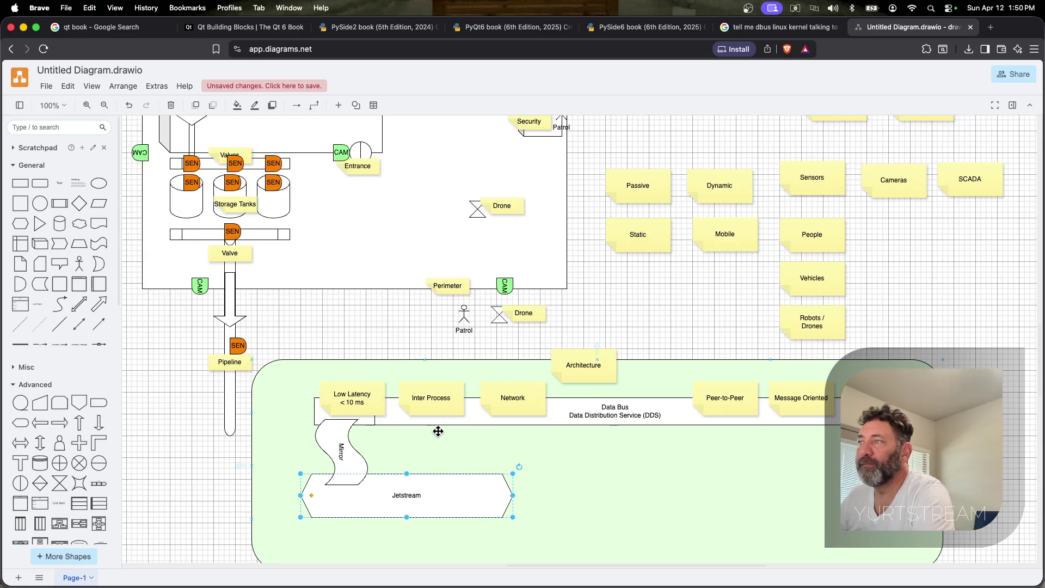
pyautogui.scroll(-2, 654, 540)
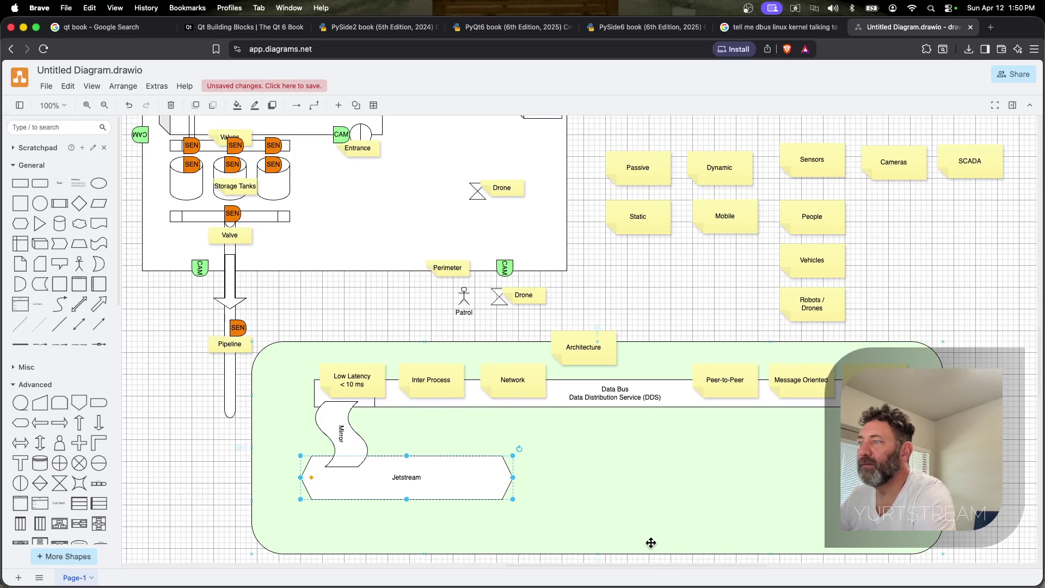
pyautogui.scroll(-5, 645, 531)
pyautogui.scroll(-3, 612, 490)
pyautogui.click(573, 426)
pyautogui.moveTo(594, 436); pyautogui.dragTo(588, 547)
pyautogui.moveTo(332, 265); pyautogui.dragTo(380, 343)
pyautogui.press('super+z')
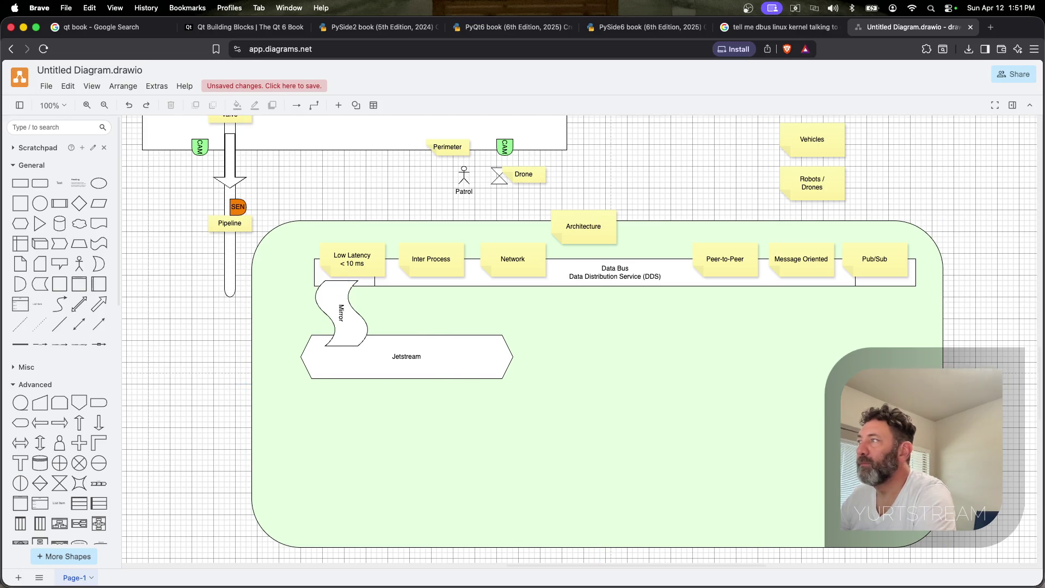
# Move the data bus row with Mirror and Jetstream lower and add a Rhombus above Low Latency
pyautogui.moveTo(981, 356); pyautogui.dragTo(292, 237)
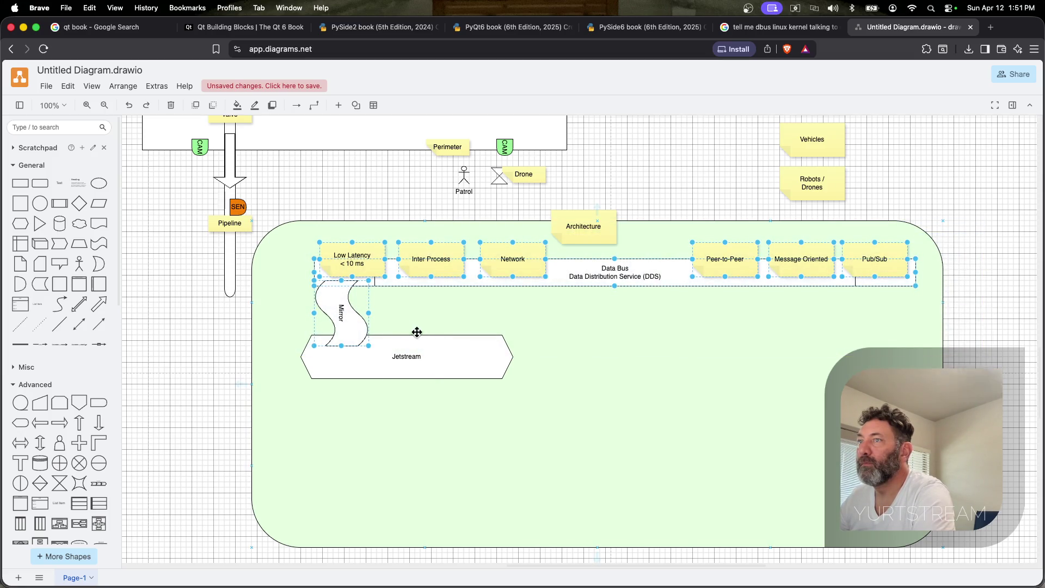
pyautogui.moveTo(604, 275); pyautogui.dragTo(588, 359)
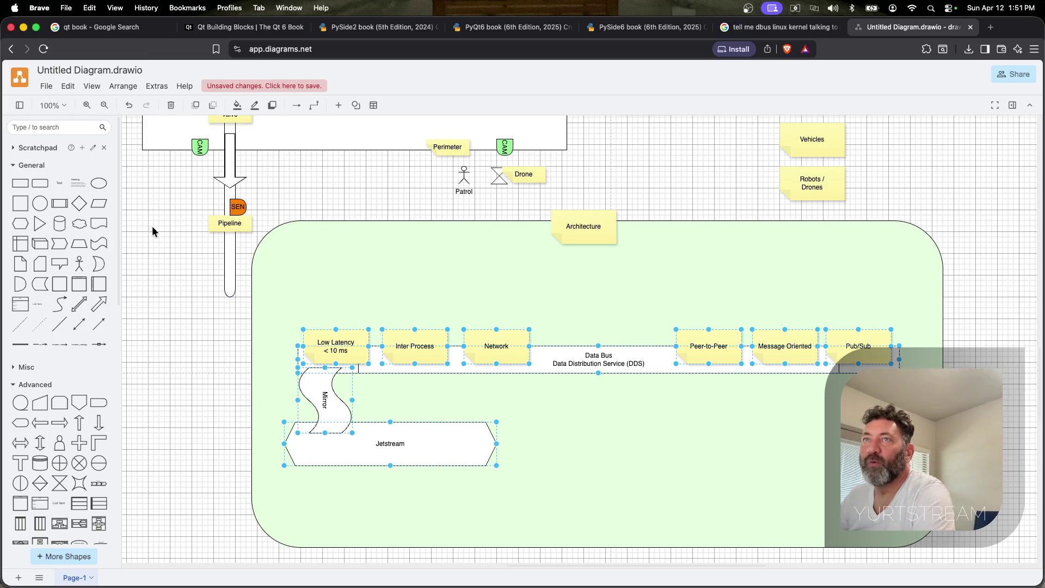
pyautogui.moveTo(79, 203); pyautogui.dragTo(335, 282)
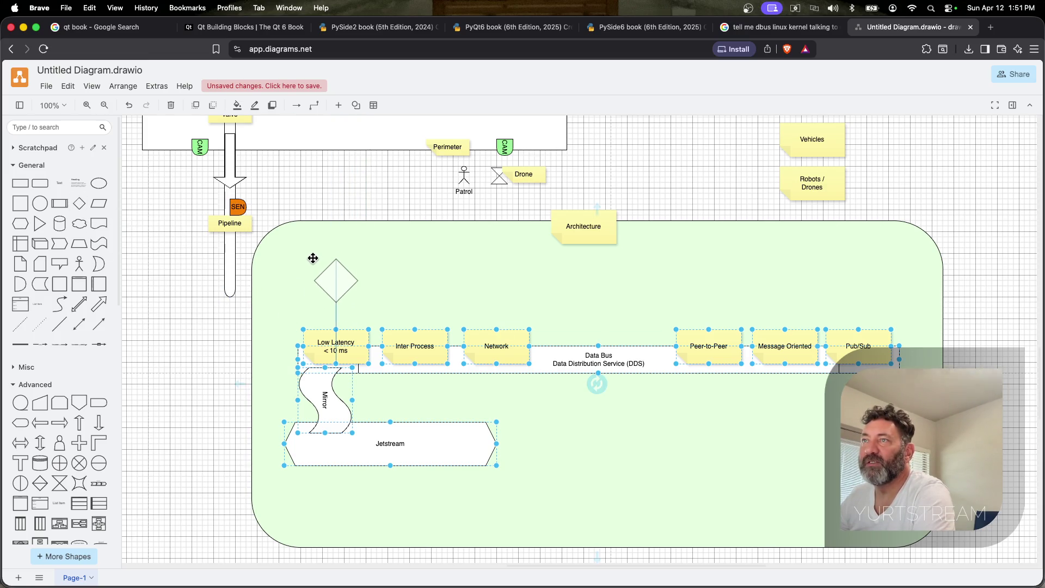
# Label the rhombus Application, delete an empty copy, and place a first duplicate beside it
pyautogui.click(336, 281)
pyautogui.moveTo(335, 282); pyautogui.dragTo(398, 277)
pyautogui.click(332, 279)
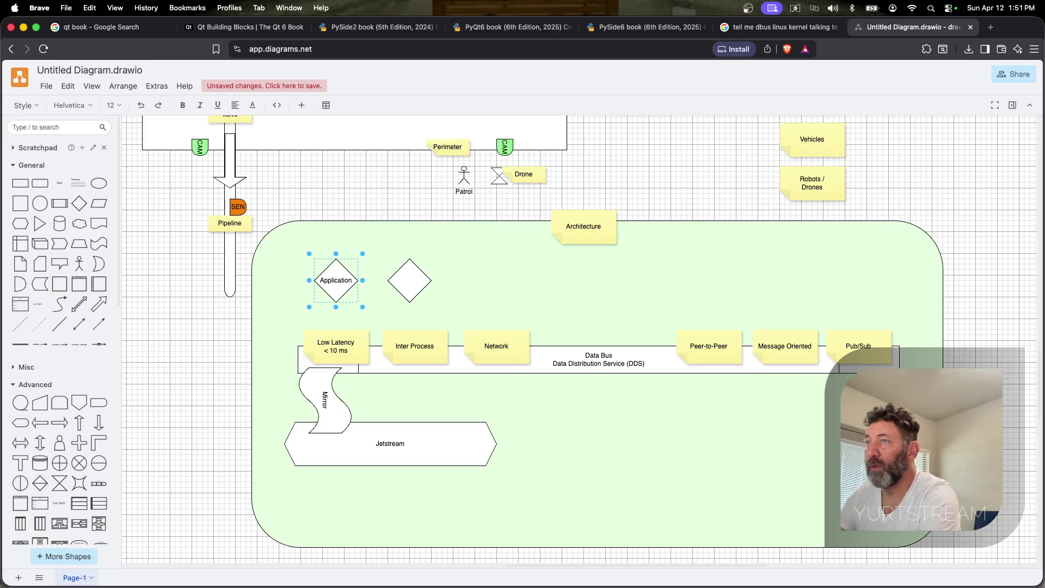
pyautogui.click(384, 285)
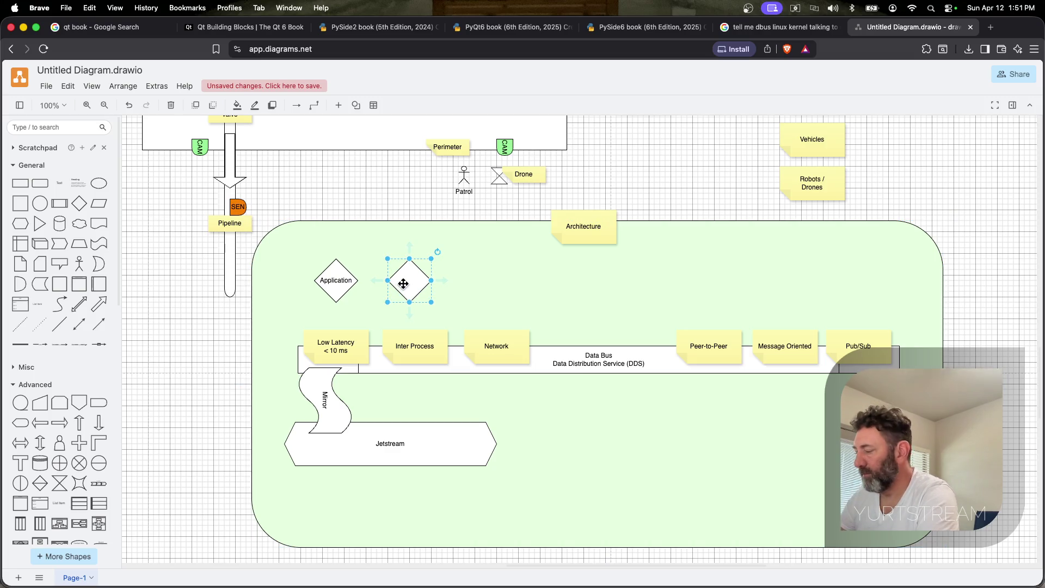
pyautogui.press('Delete')
pyautogui.click(334, 280)
pyautogui.press('super+d')
pyautogui.moveTo(343, 291)
pyautogui.mouseDown()
pyautogui.moveTo(405, 273)
pyautogui.moveTo(620, 277)
pyautogui.mouseUp()
# Duplicate Application repeatedly to complete a row of eight diamonds above the data bus
pyautogui.press('super+d')
pyautogui.press('super+d')
pyautogui.press('super+d')
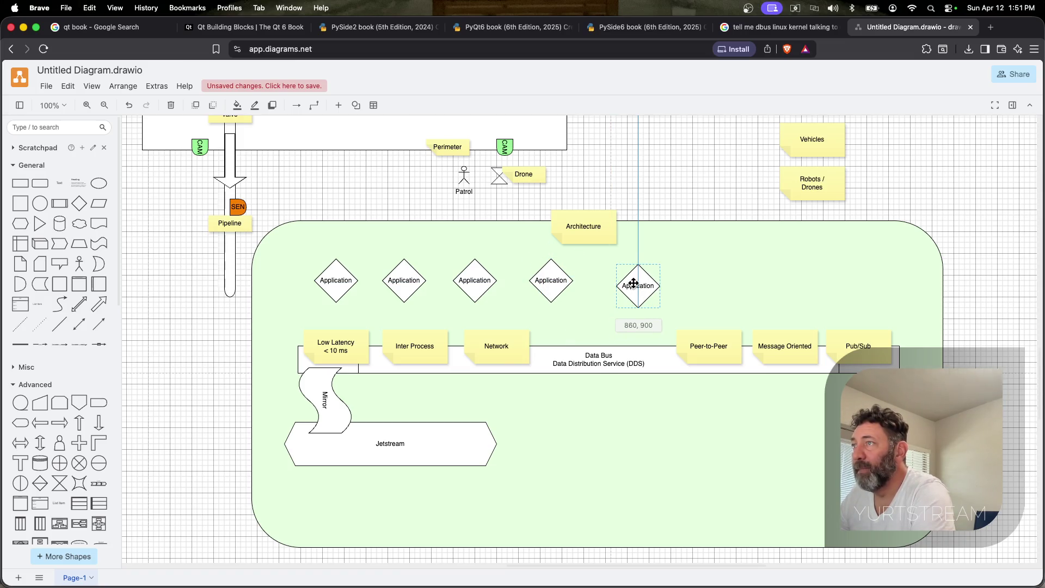
pyautogui.press('super+d')
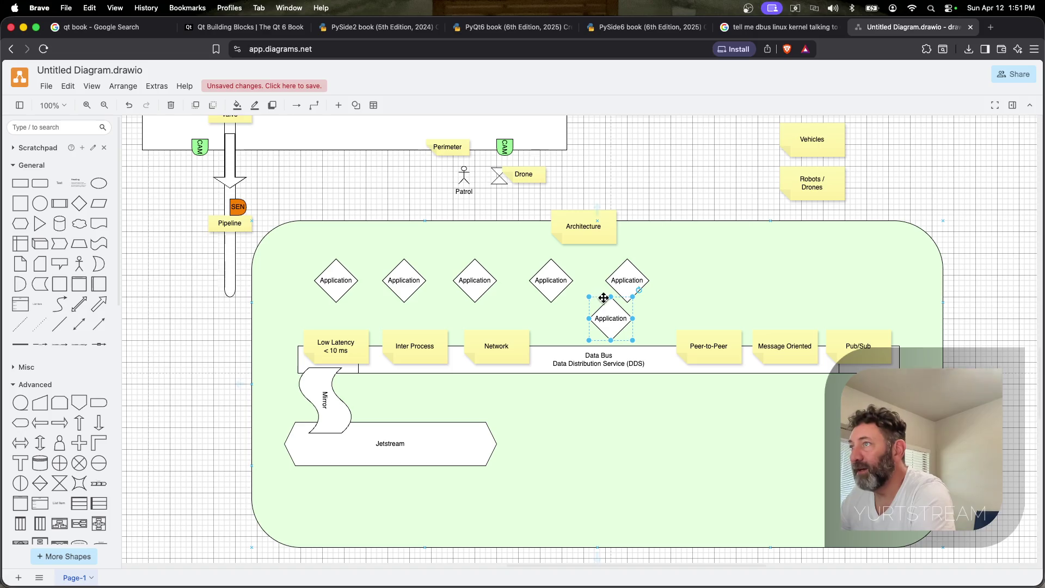
pyautogui.moveTo(610, 317); pyautogui.dragTo(695, 282)
pyautogui.press('super+d')
pyautogui.moveTo(710, 319); pyautogui.dragTo(833, 282)
pyautogui.press('super+d')
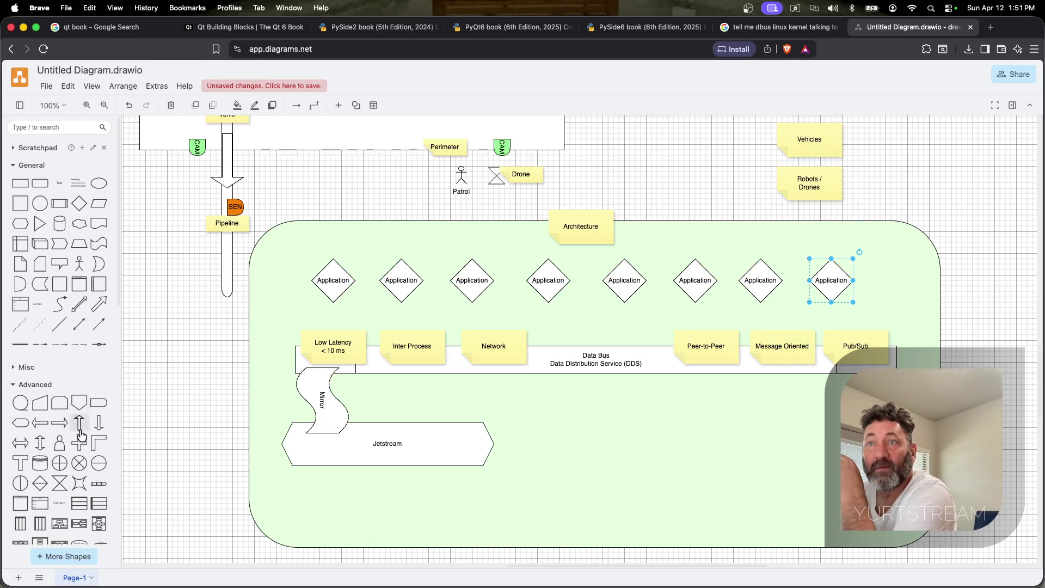
# Run a down arrow from the first Application diamond into Low Latency and bring the diamond to front
pyautogui.click(79, 422)
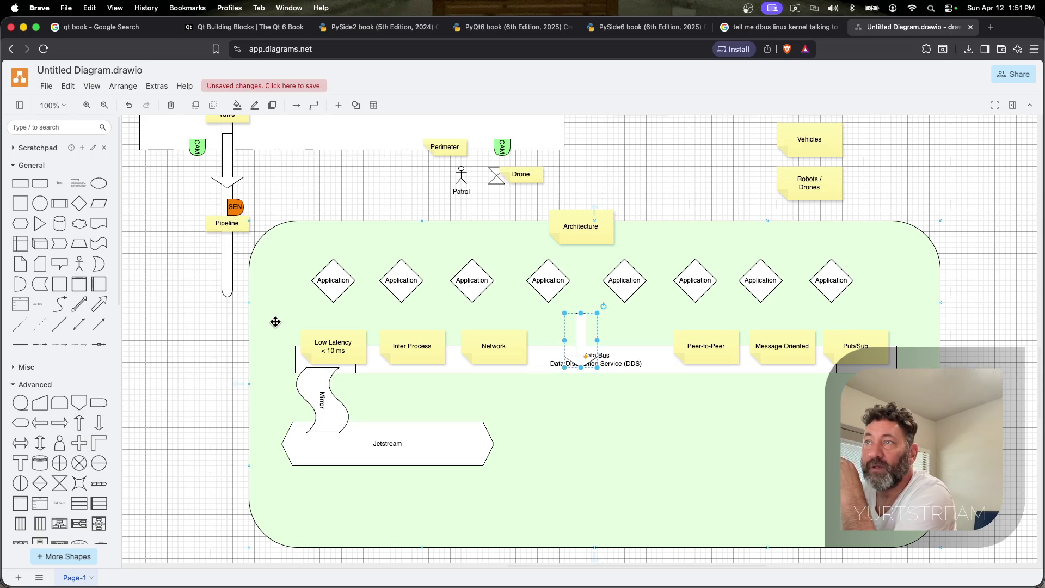
pyautogui.click(558, 324)
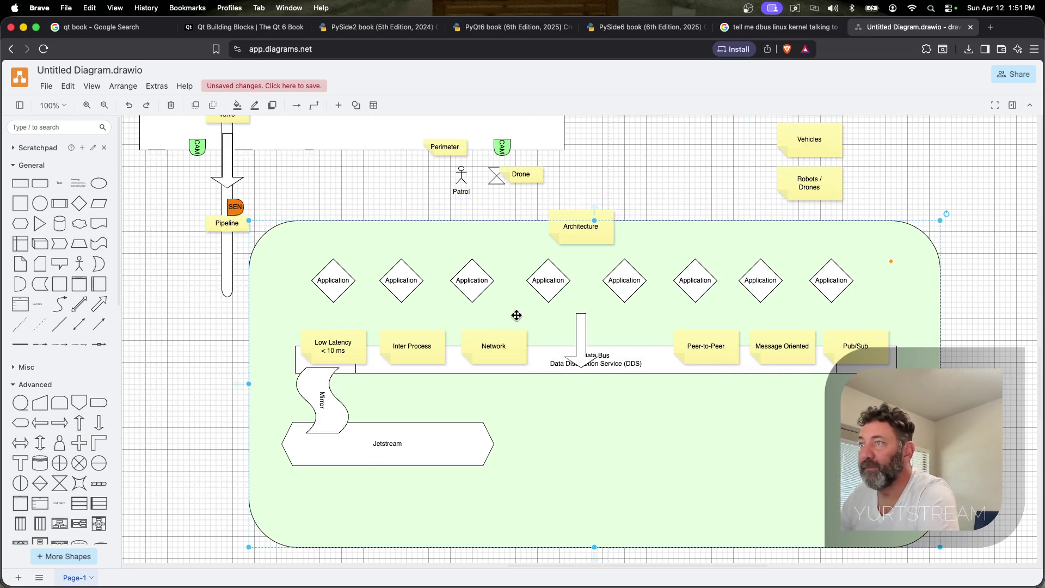
pyautogui.moveTo(584, 338); pyautogui.dragTo(332, 307)
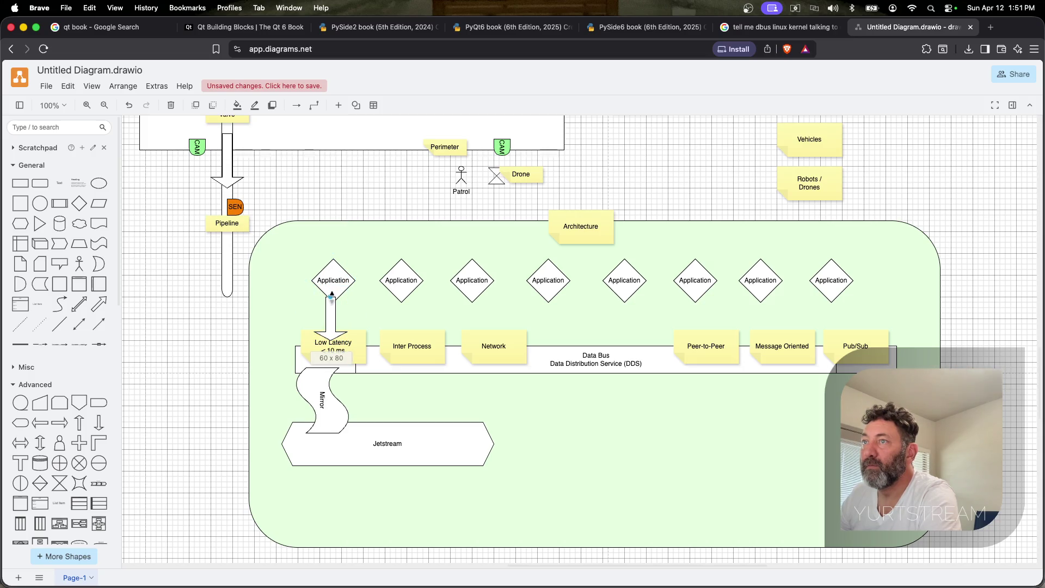
pyautogui.moveTo(330, 309); pyautogui.dragTo(402, 312)
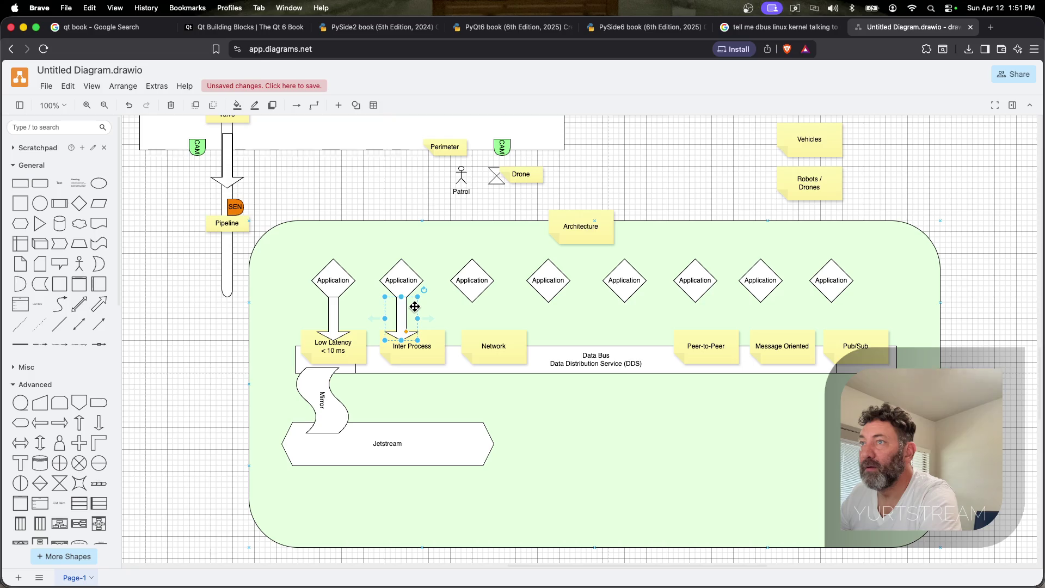
pyautogui.rightClick(340, 289)
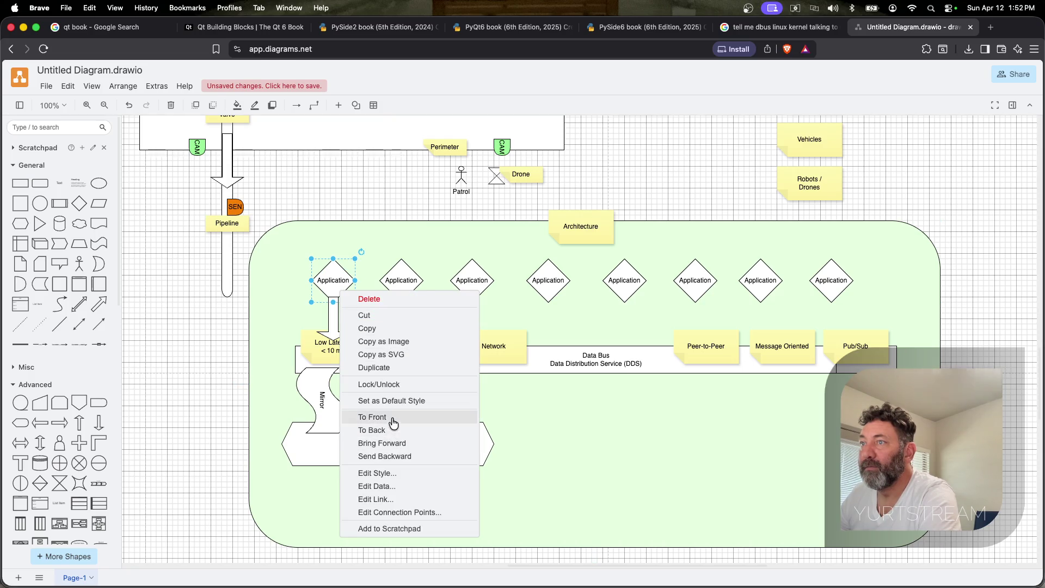
pyautogui.click(390, 416)
pyautogui.press('Delete')
pyautogui.click(332, 315)
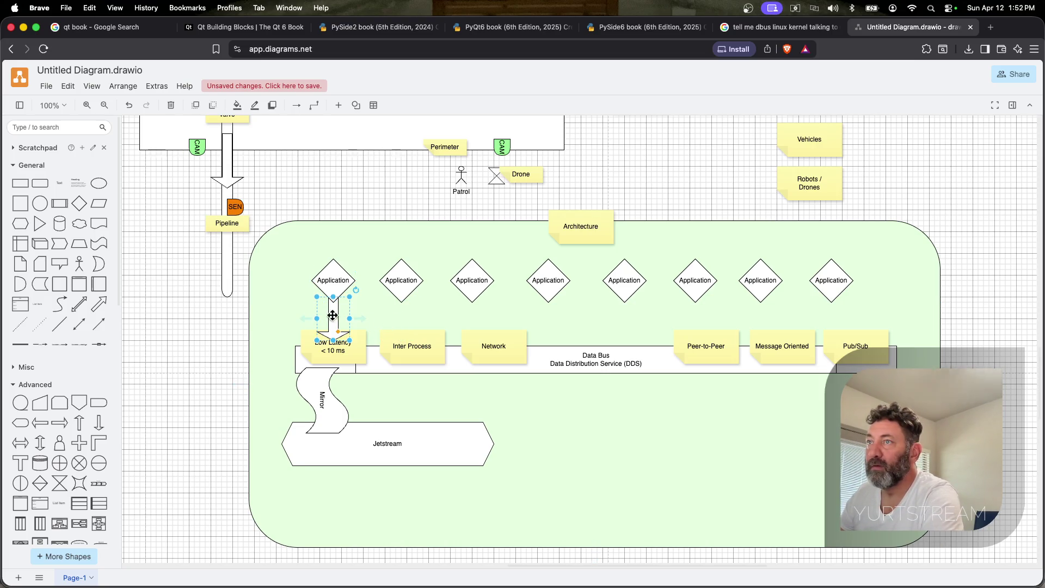
# Delete the other seven Application diamonds and paste a diamond-and-arrow copy
pyautogui.click(413, 283)
pyautogui.press('Delete')
pyautogui.click(468, 287)
pyautogui.press('Delete')
pyautogui.click(547, 280)
pyautogui.press('Delete')
pyautogui.click(624, 280)
pyautogui.press('Delete')
pyautogui.click(695, 281)
pyautogui.click(758, 281)
pyautogui.press('Delete')
pyautogui.click(831, 280)
pyautogui.press('Delete')
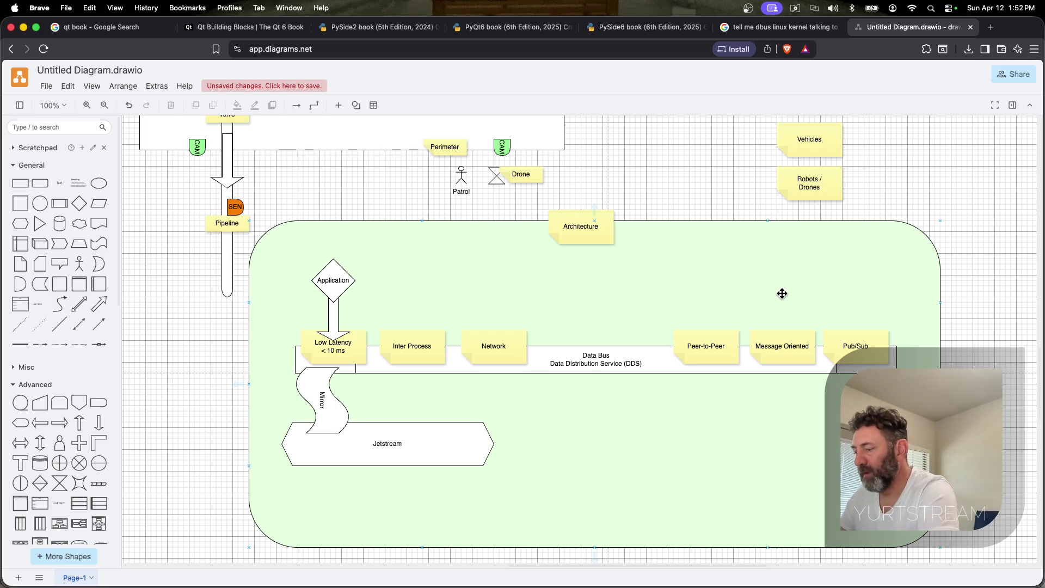
pyautogui.press('super+v')
# Place Application diamond-and-arrow copies above Inter Process and Network and move the original into the row
pyautogui.moveTo(776, 351)
pyautogui.mouseDown()
pyautogui.moveTo(448, 249)
pyautogui.moveTo(399, 277)
pyautogui.mouseUp()
pyautogui.press('super+v')
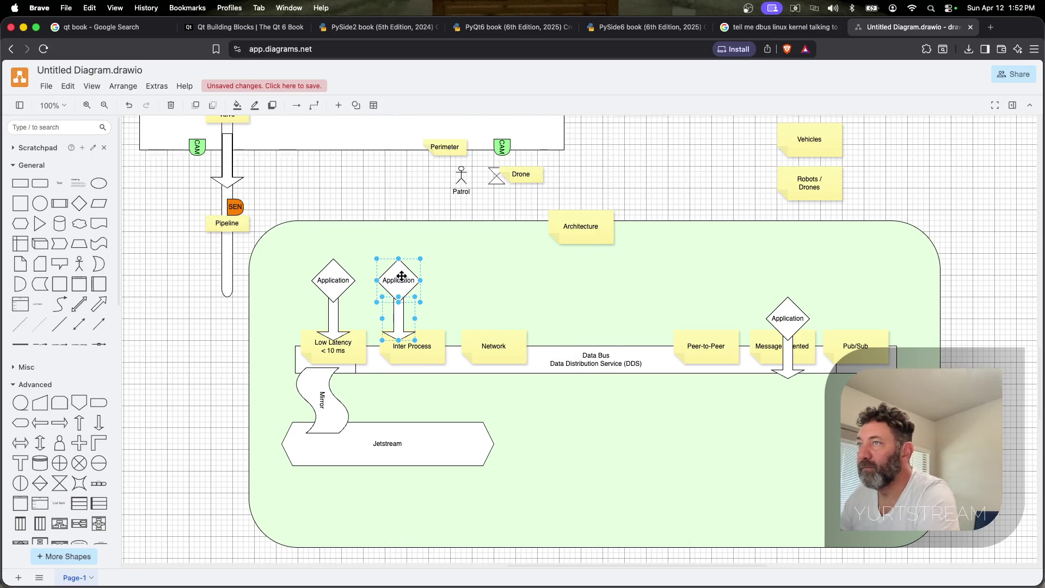
pyautogui.click(787, 318)
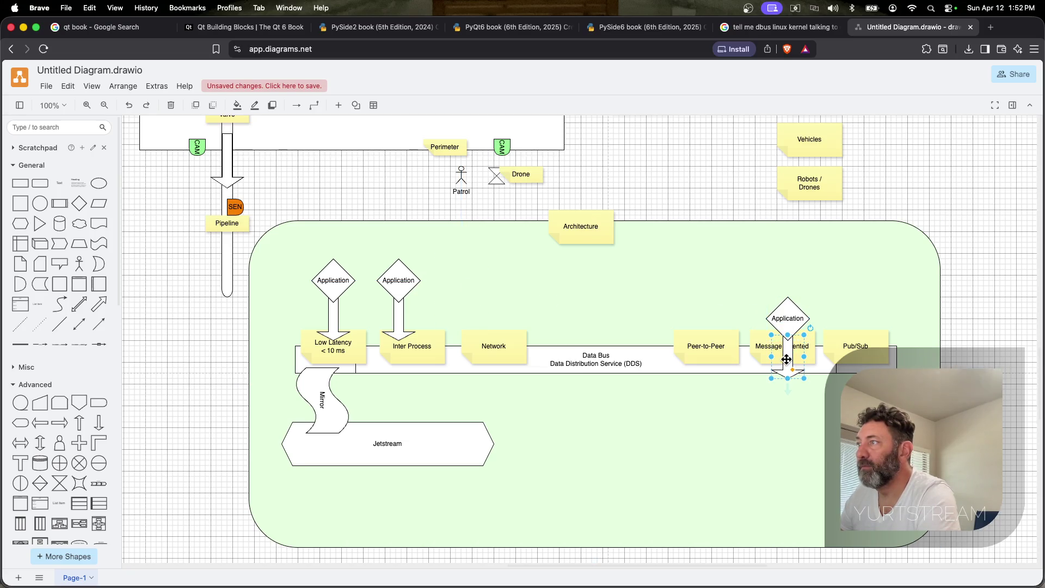
pyautogui.keyDown('shift'); pyautogui.click(788, 320); pyautogui.keyUp('shift')
pyautogui.moveTo(787, 325); pyautogui.dragTo(466, 278)
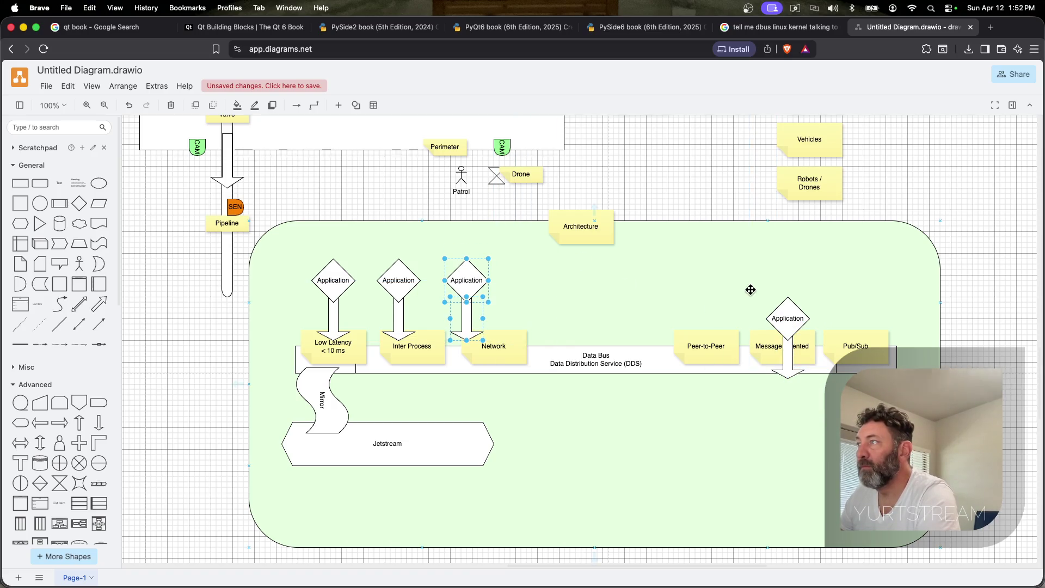
pyautogui.moveTo(788, 319); pyautogui.dragTo(539, 290)
pyautogui.press('Escape')
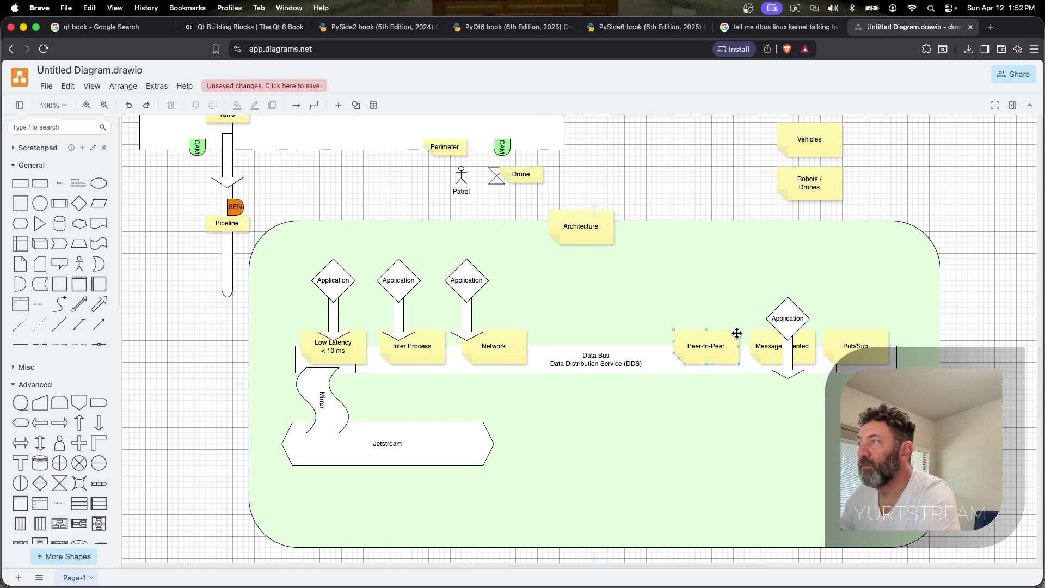
pyautogui.moveTo(788, 325); pyautogui.dragTo(557, 275)
# Duplicate the diamond and arrow again and shift the new pair right of the row
pyautogui.press('super+z')
pyautogui.press('super+d')
pyautogui.click(567, 283)
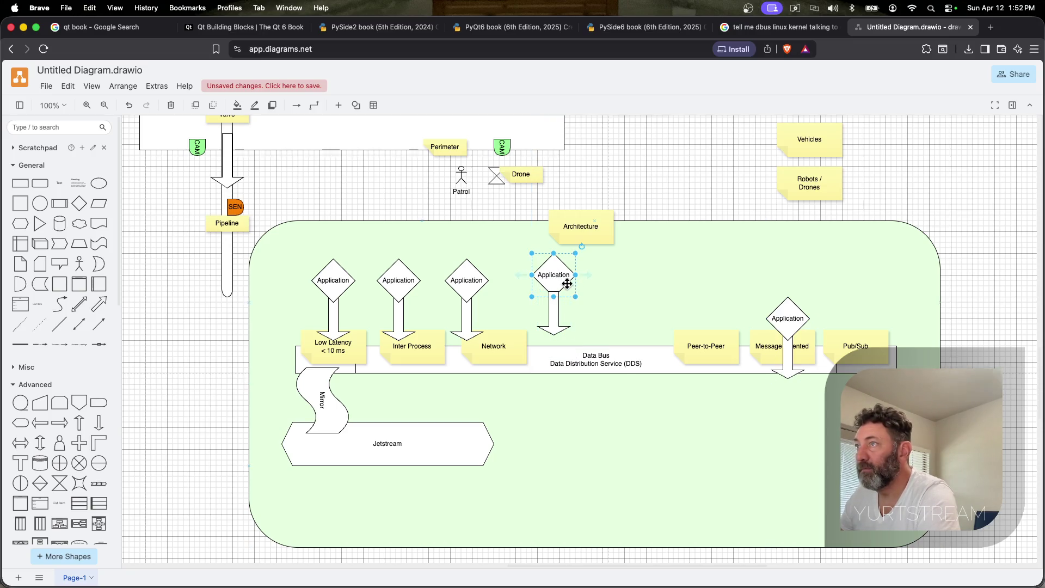
pyautogui.click(789, 348)
pyautogui.moveTo(788, 317); pyautogui.dragTo(811, 270)
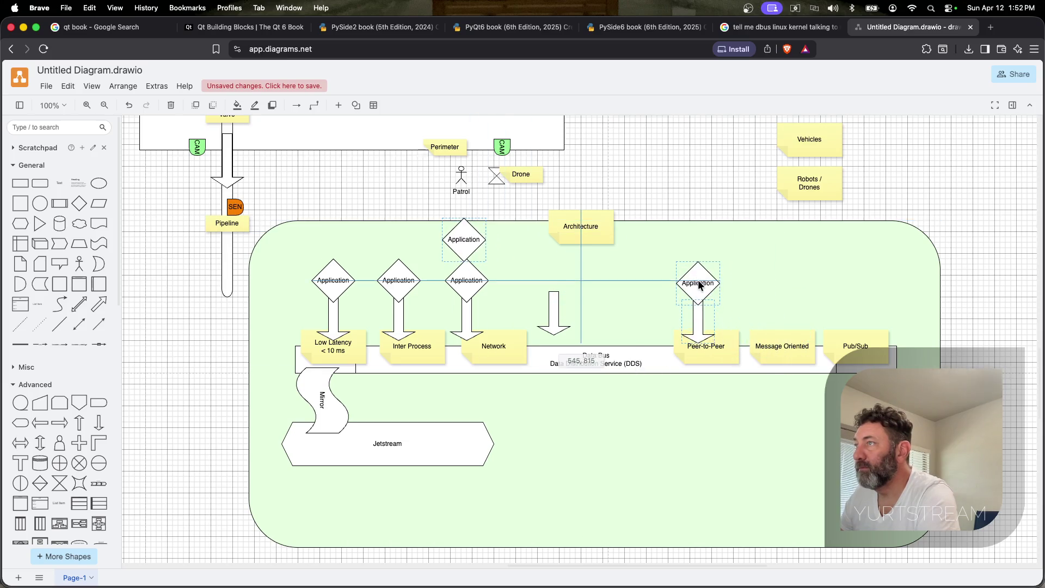
pyautogui.click(788, 328)
pyautogui.rightClick(789, 358)
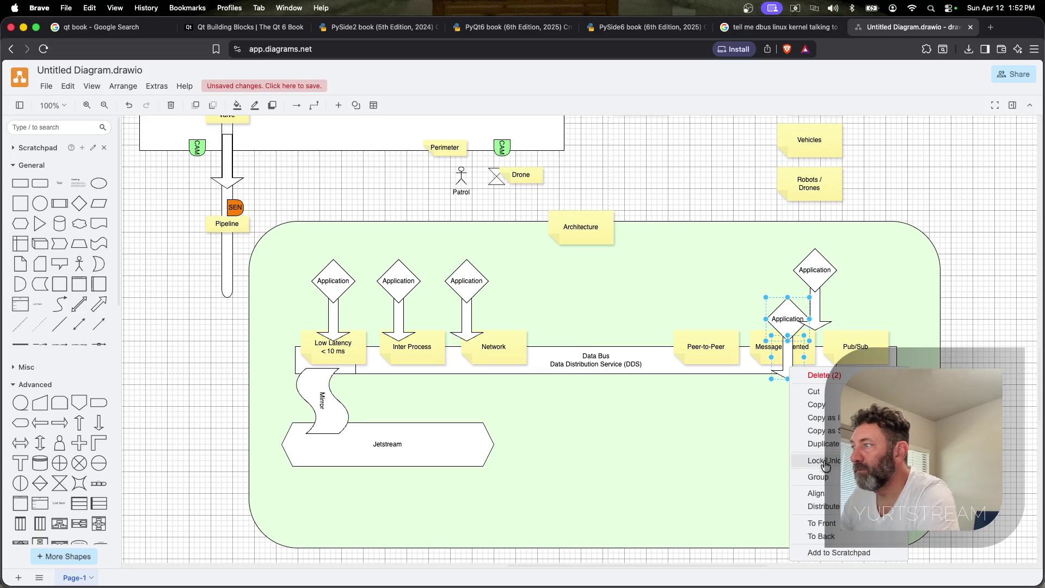
pyautogui.click(804, 364)
# Line up the remaining copies along the bus toward Peer-to-Peer and delete the stray diamond
pyautogui.click(814, 269)
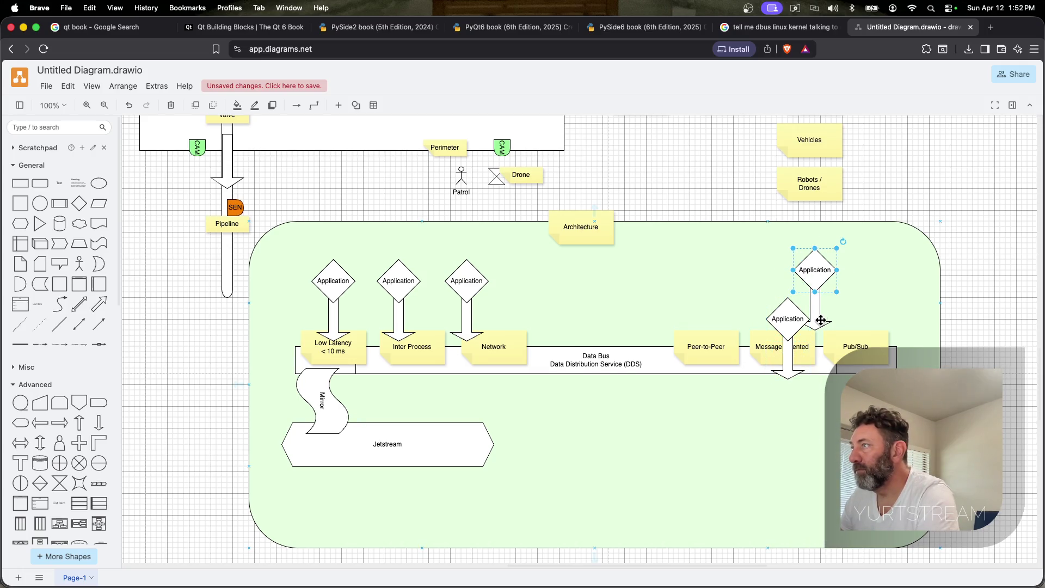
pyautogui.rightClick(821, 265)
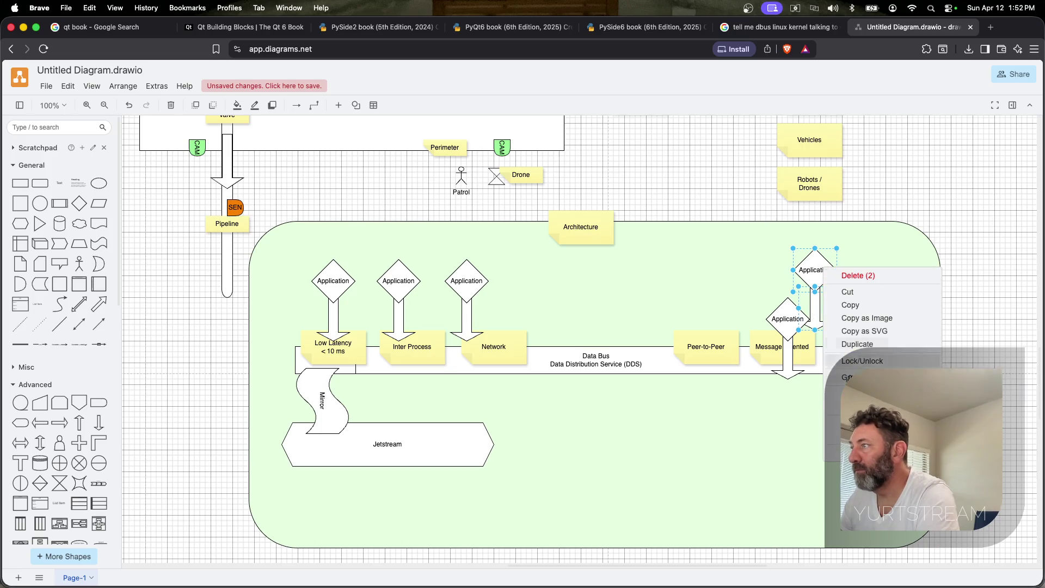
pyautogui.click(788, 322)
pyautogui.moveTo(788, 320); pyautogui.dragTo(541, 282)
pyautogui.moveTo(811, 278); pyautogui.dragTo(629, 285)
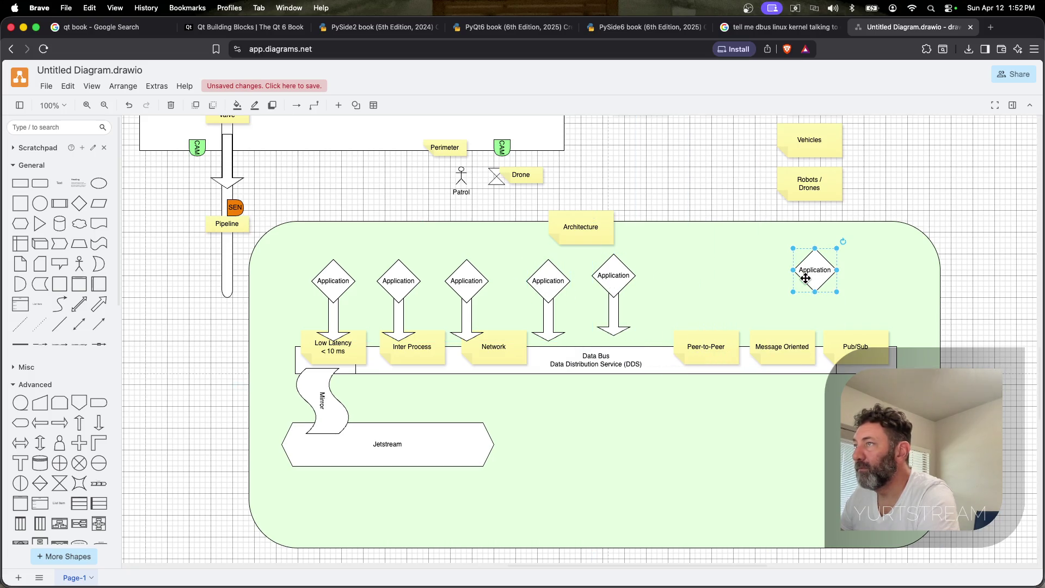
pyautogui.press('Delete')
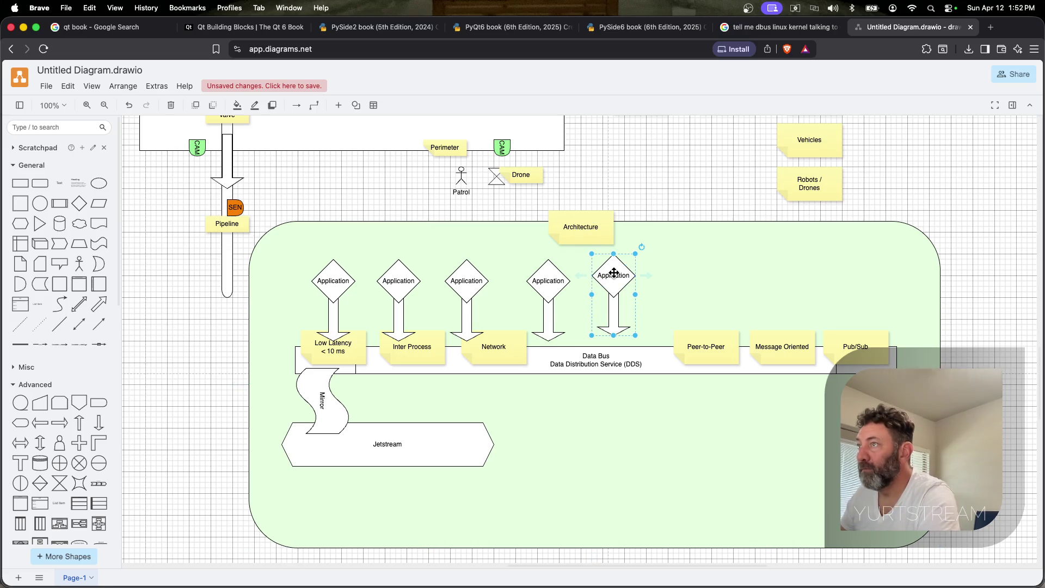
pyautogui.moveTo(613, 274); pyautogui.dragTo(679, 281)
pyautogui.click(612, 280)
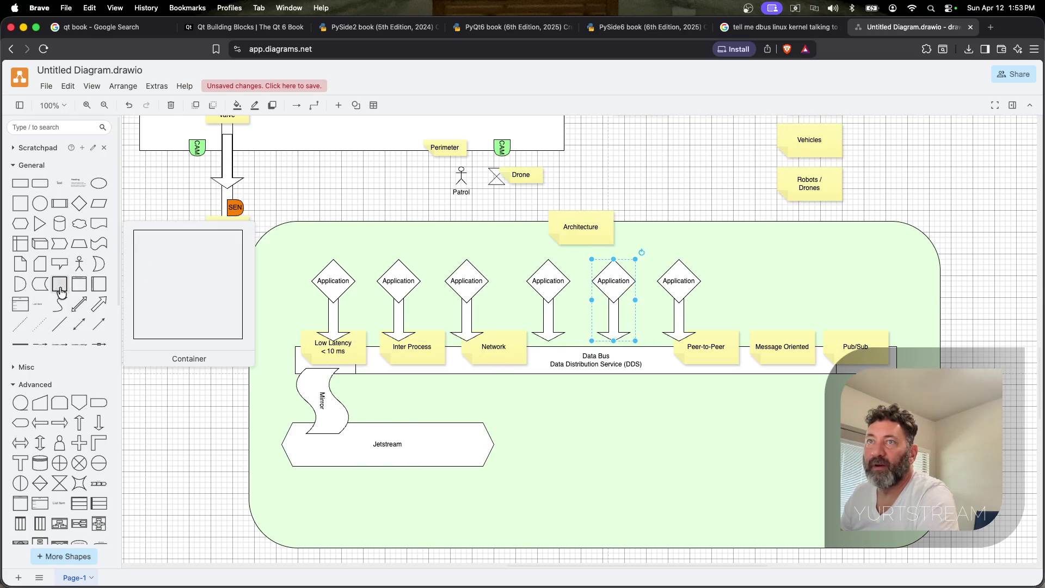
# Add a vertical container titled Command Center inside Architecture, positioned below the Data Bus
pyautogui.moveTo(80, 285)
pyautogui.mouseDown()
pyautogui.moveTo(696, 433)
pyautogui.moveTo(702, 417)
pyautogui.mouseUp()
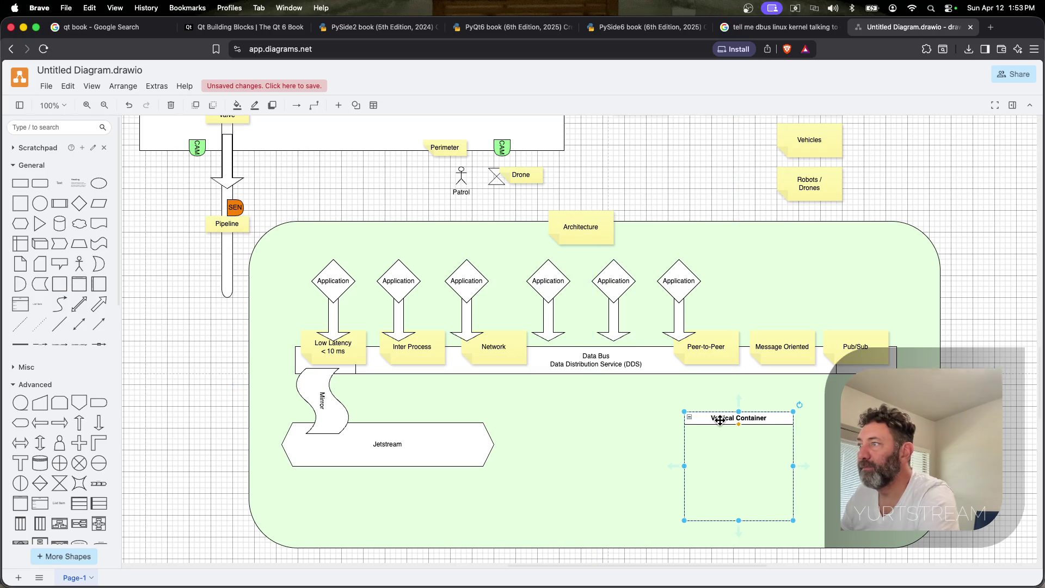
pyautogui.doubleClick(721, 419)
pyautogui.write('Command C')
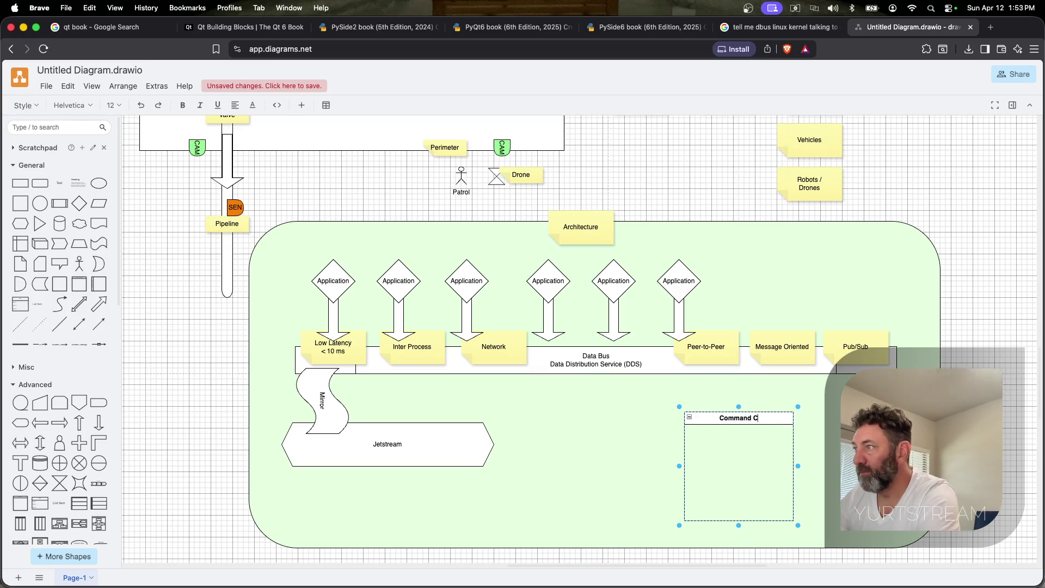
pyautogui.write('enter')
pyautogui.click(788, 447)
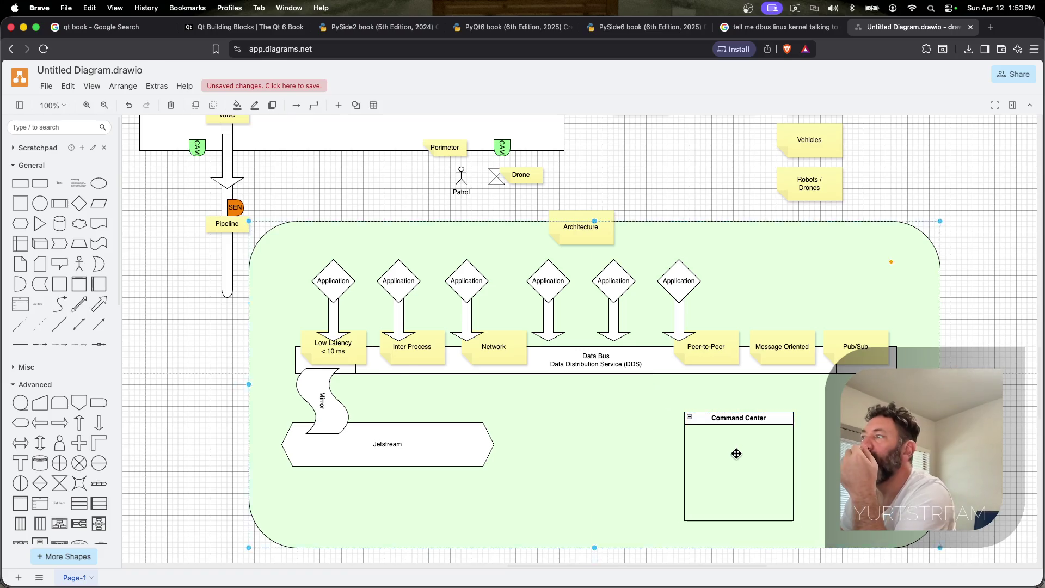
pyautogui.hotkey('ctrl', 'z')
pyautogui.hotkey('ctrl', 'shift', 'z')
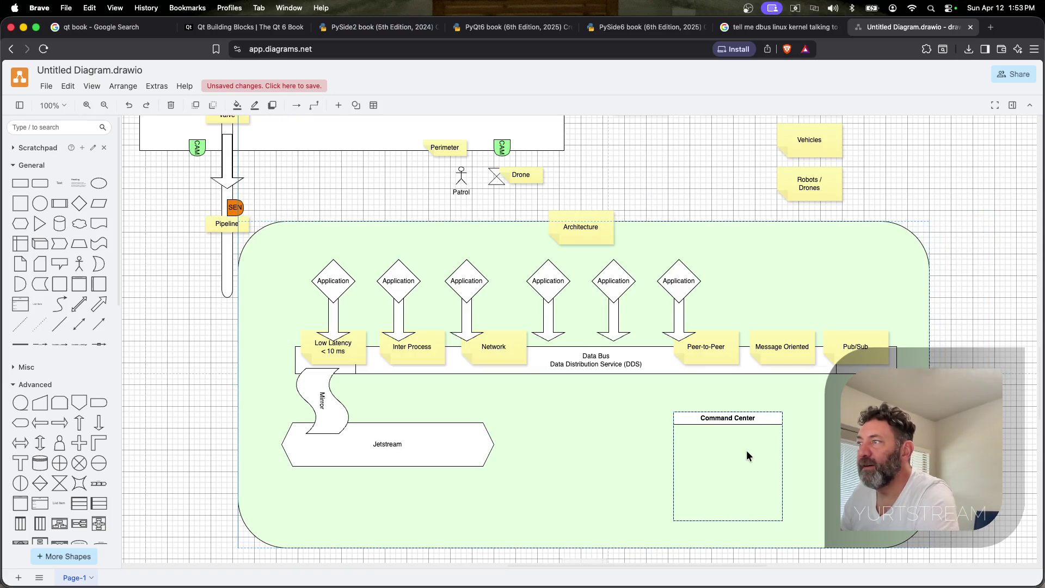
pyautogui.moveTo(743, 419); pyautogui.dragTo(597, 418)
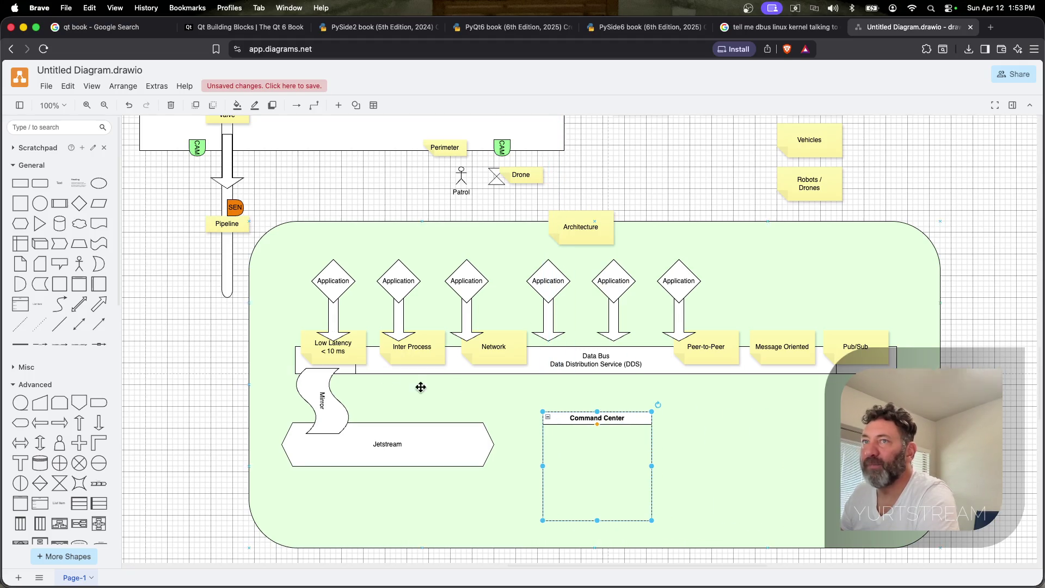
# Join Data Bus and Command Center with a vertical double arrow, then duplicate both to the right
pyautogui.click(40, 444)
pyautogui.moveTo(580, 335); pyautogui.dragTo(597, 396)
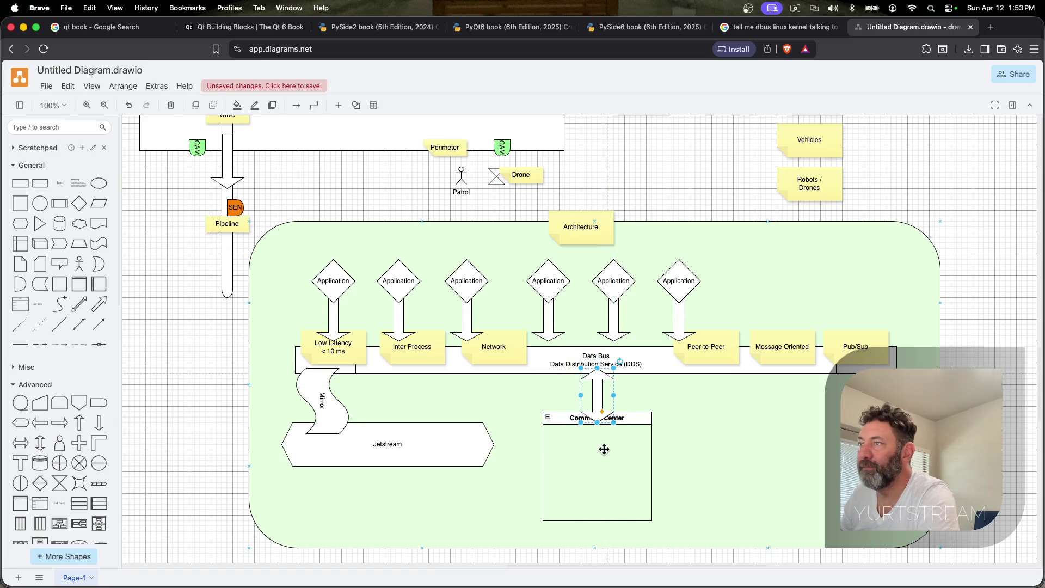
pyautogui.hotkey('ctrl', 'shift', 'f')
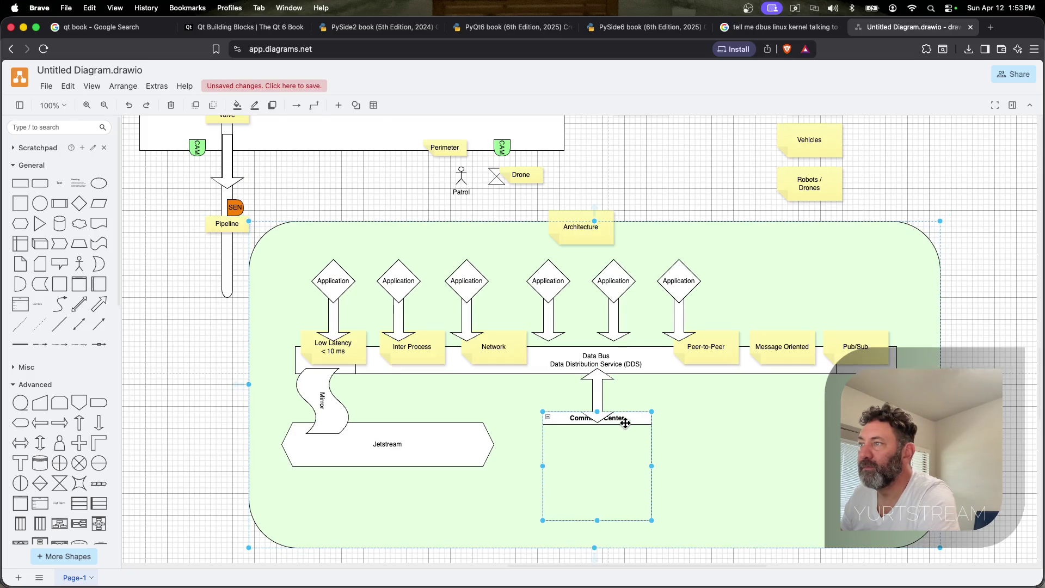
pyautogui.moveTo(625, 420); pyautogui.dragTo(628, 425)
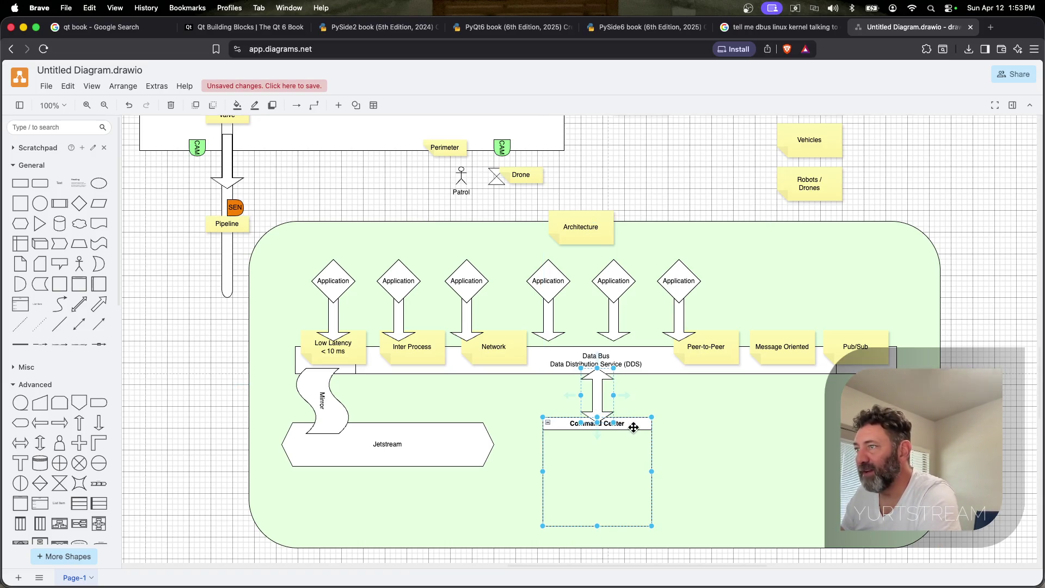
pyautogui.hotkey('ctrl', 'd')
pyautogui.moveTo(637, 406); pyautogui.dragTo(812, 405)
pyautogui.scroll(5, 653, 327)
pyautogui.scroll(5, 520, 290)
pyautogui.scroll(3, 531, 262)
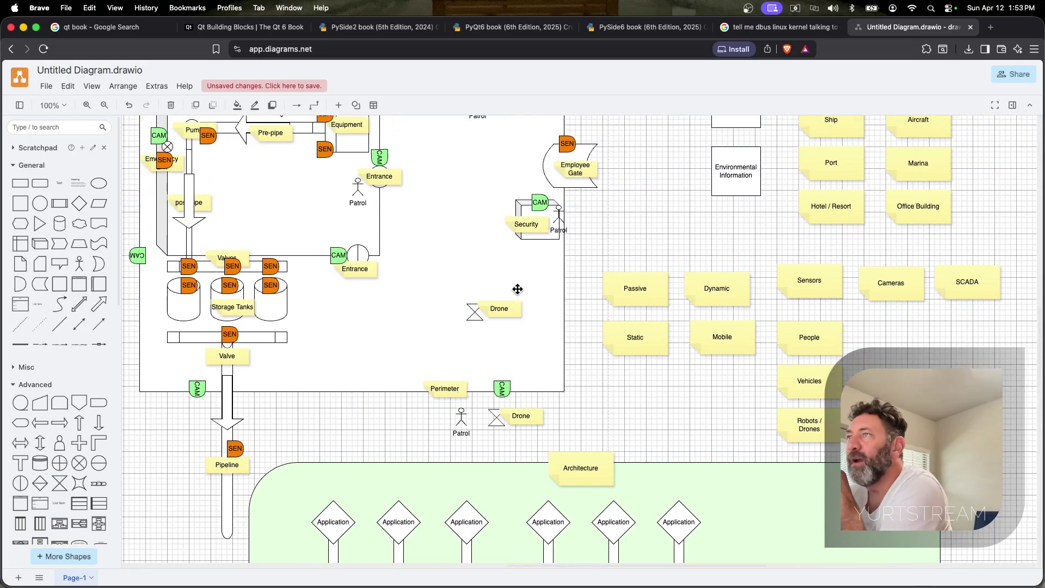
pyautogui.scroll(-5, 572, 287)
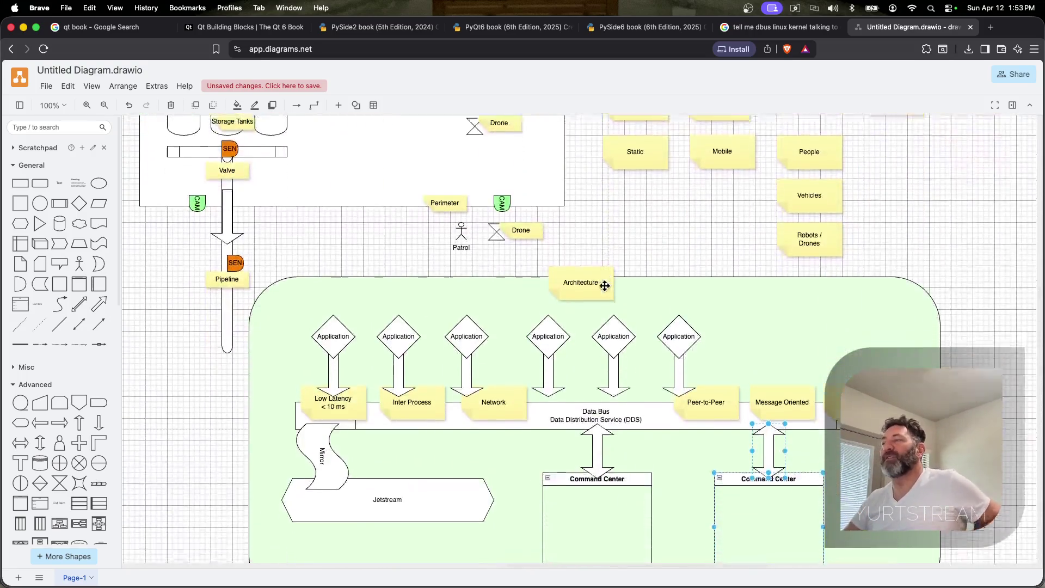
pyautogui.scroll(-2, 571, 204)
# Copy an Application diamond with its arrow to the right end above the Data Bus, undoing a misplaced copy
pyautogui.click(890, 285)
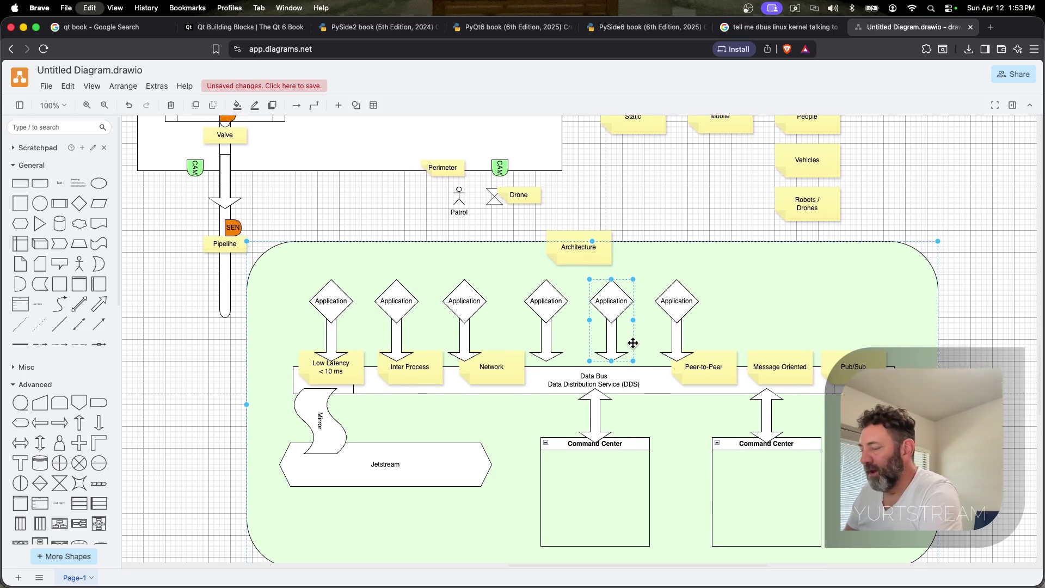
pyautogui.moveTo(615, 314); pyautogui.dragTo(646, 367)
pyautogui.hotkey('ctrl', 'z')
pyautogui.click(234, 184)
pyautogui.moveTo(356, 193)
pyautogui.mouseDown()
pyautogui.moveTo(518, 173)
pyautogui.moveTo(497, 175)
pyautogui.mouseUp()
# Rename the copied diamond Drone and replace its single arrow with a vertical double arrow
pyautogui.doubleClick(496, 170)
pyautogui.write('Drone')
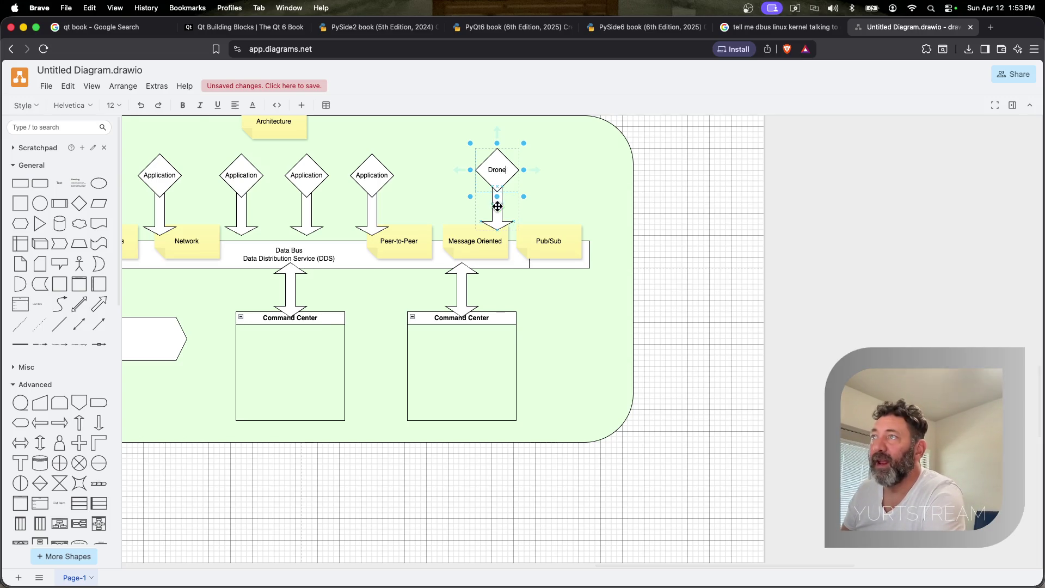
pyautogui.click(497, 210)
pyautogui.press('Delete')
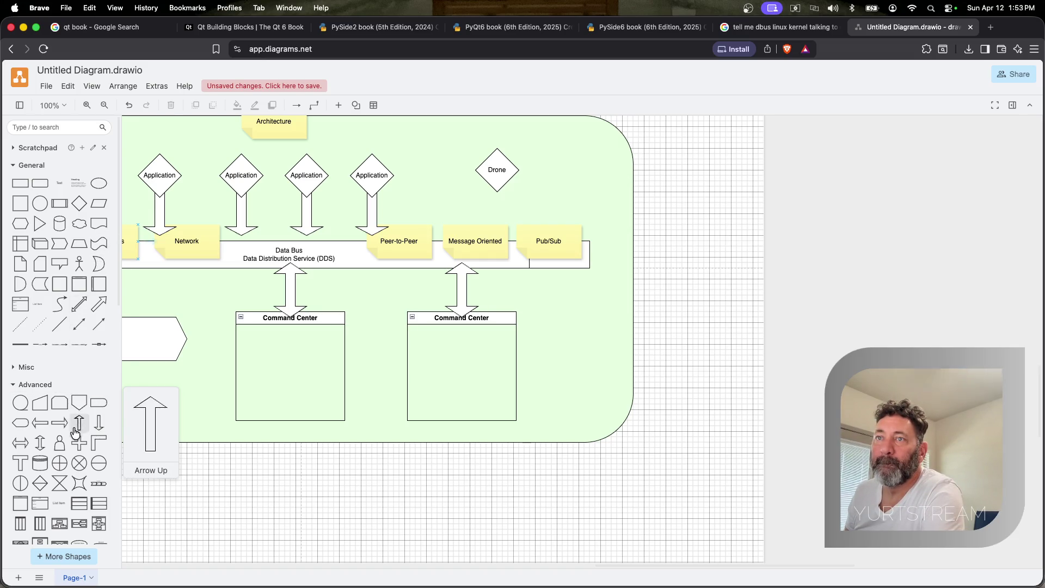
pyautogui.click(40, 442)
pyautogui.moveTo(579, 337); pyautogui.dragTo(500, 223)
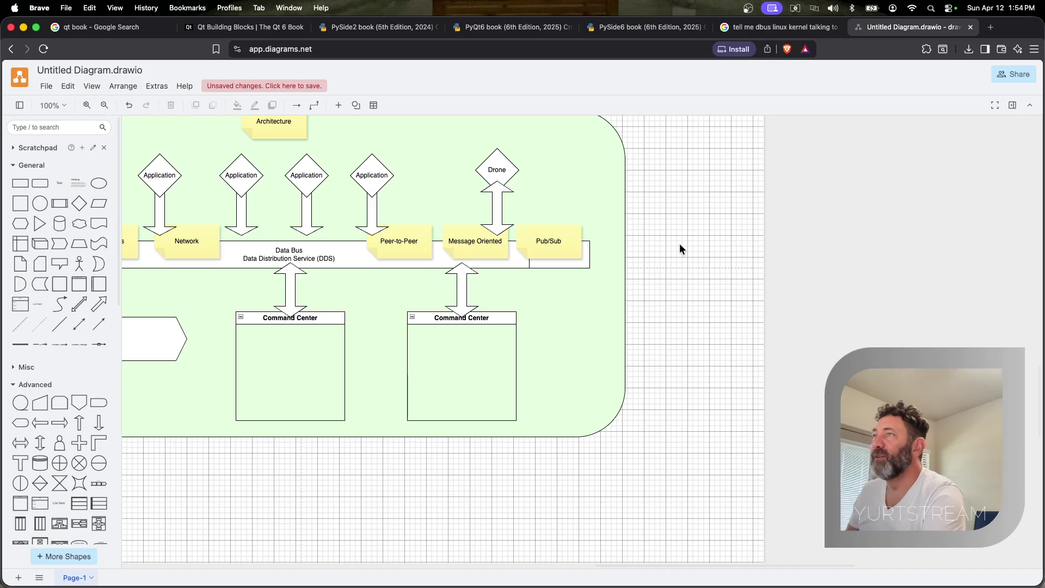
pyautogui.click(680, 244)
pyautogui.click(497, 170)
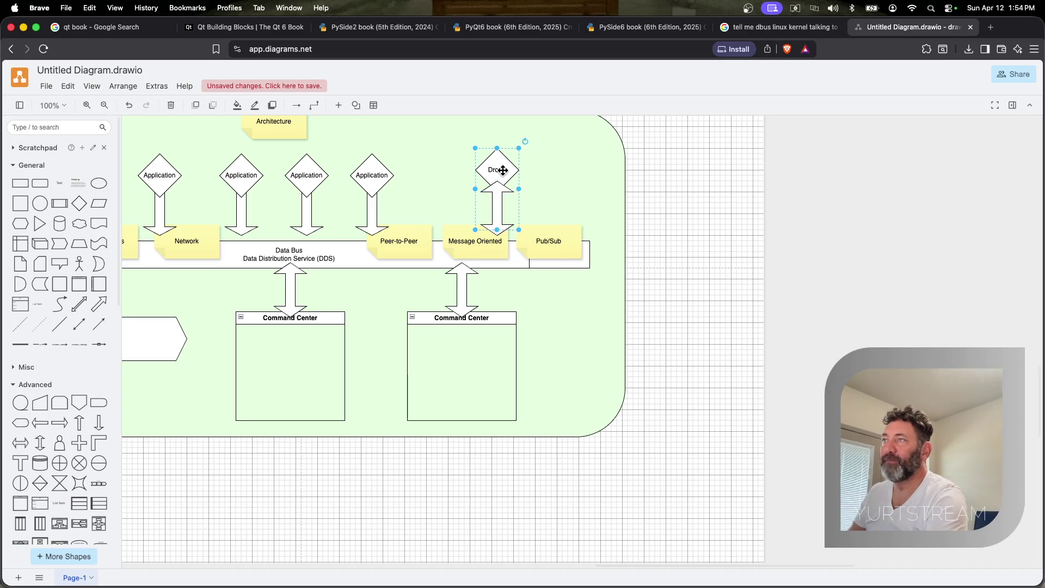
# Group the Drone diamond with its double arrow
pyautogui.keyDown('shift'); pyautogui.click(494, 199); pyautogui.keyUp('shift')
pyautogui.press('super+c')
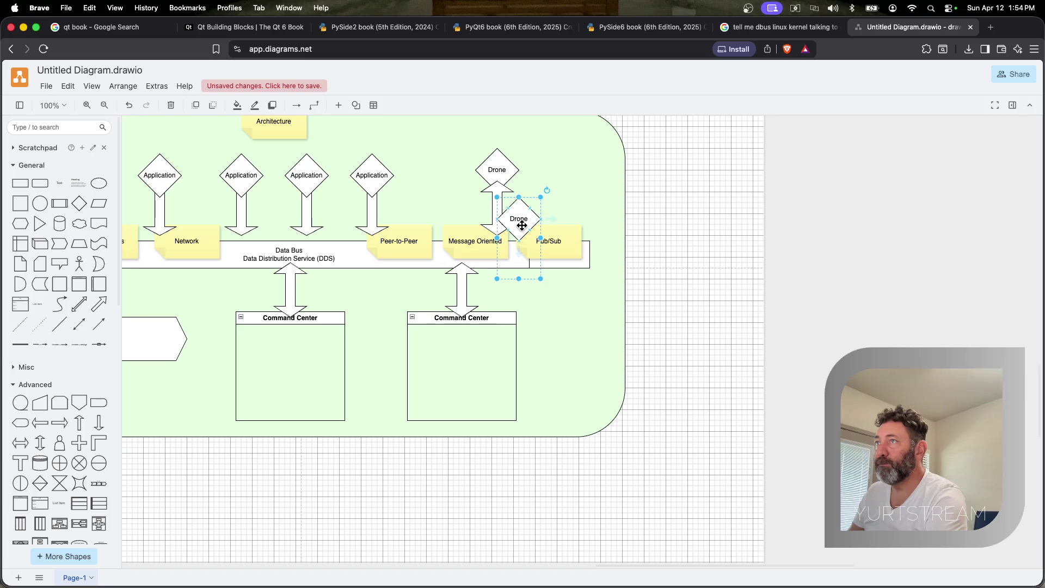
pyautogui.click(520, 224)
pyautogui.click(500, 201)
pyautogui.keyDown('shift'); pyautogui.click(496, 164); pyautogui.keyUp('shift')
pyautogui.rightClick(499, 163)
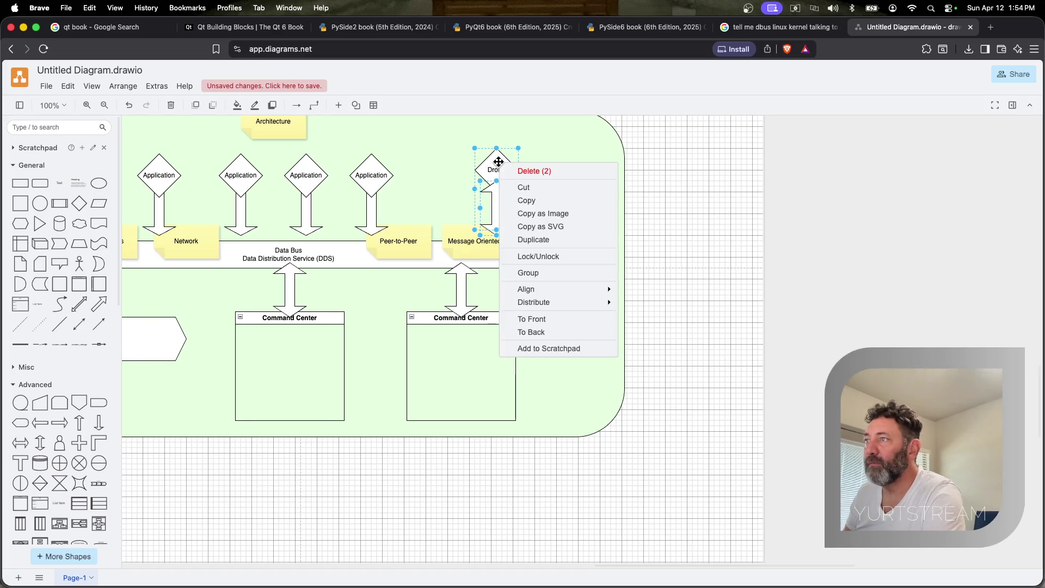
pyautogui.click(529, 272)
# Paste a copy of the Drone group to its right above Pub/Sub and rename it Person
pyautogui.press('super+v')
pyautogui.moveTo(551, 245); pyautogui.dragTo(546, 170)
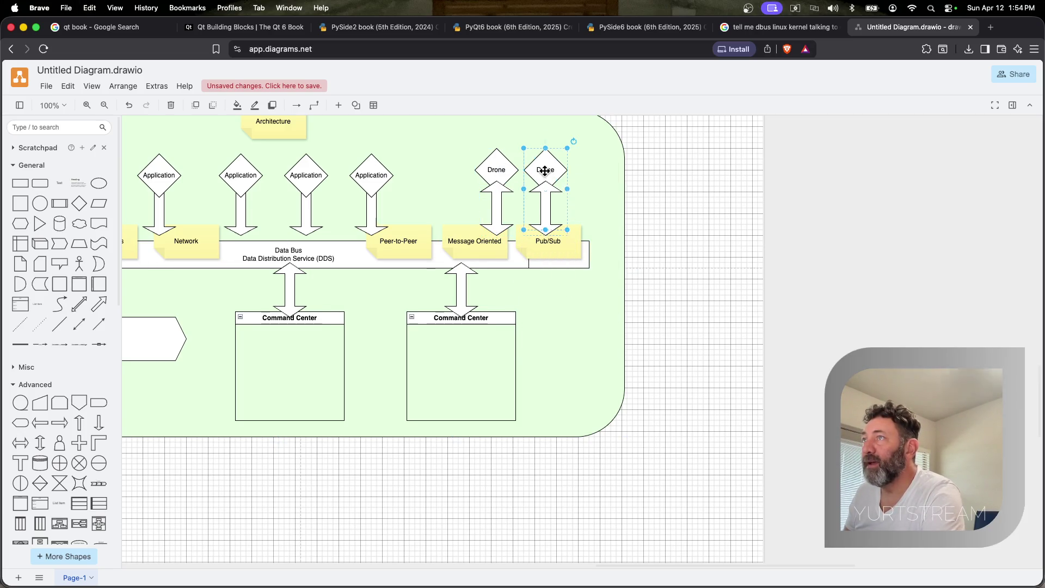
pyautogui.doubleClick(546, 171)
pyautogui.write('Persn')
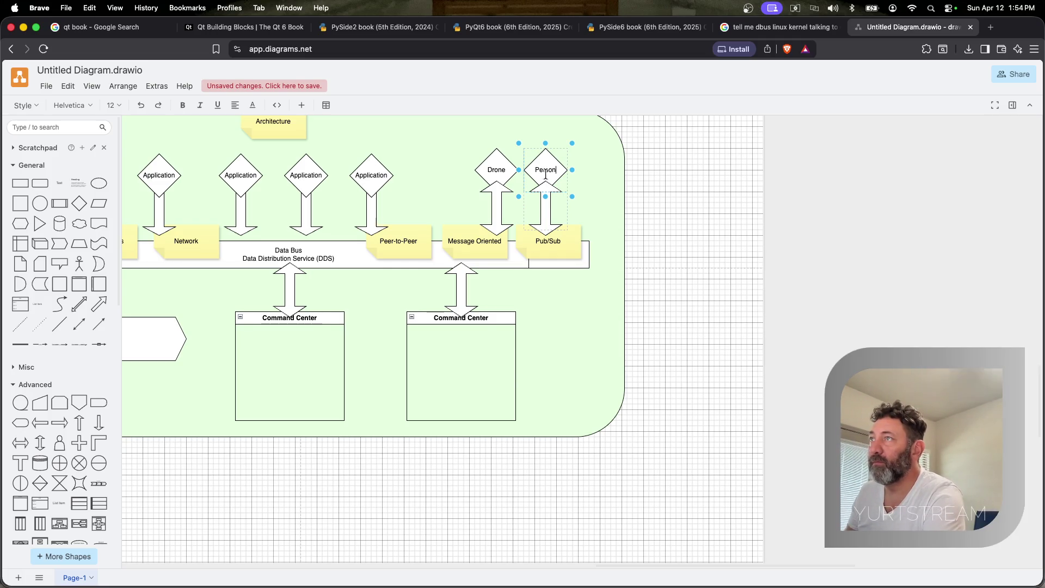
pyautogui.click(590, 193)
pyautogui.moveTo(548, 186); pyautogui.dragTo(556, 185)
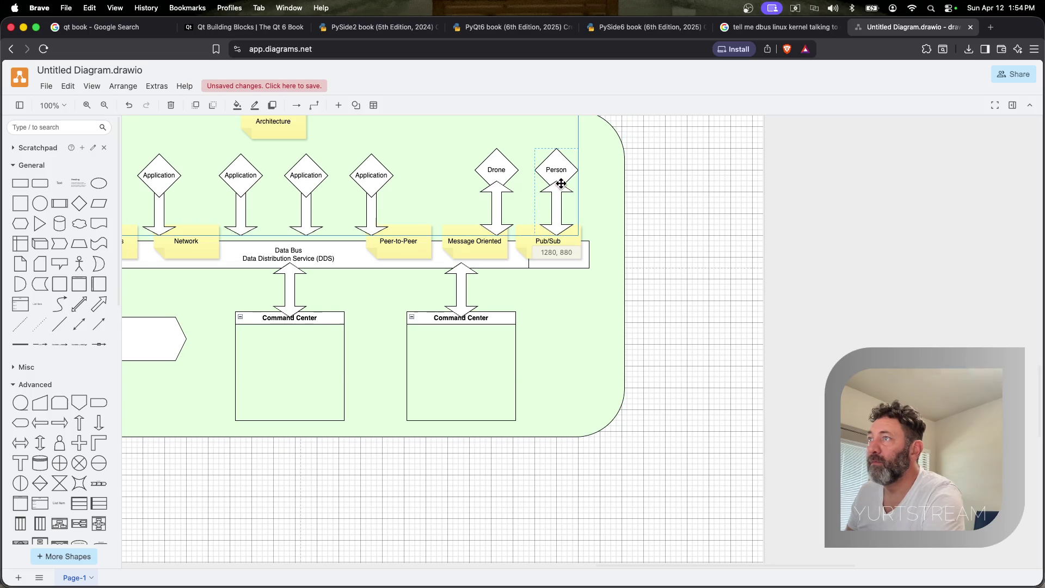
# Paste another Drone copy to the left of Drone and rename it Vehicle
pyautogui.click(494, 172)
pyautogui.press('super+v')
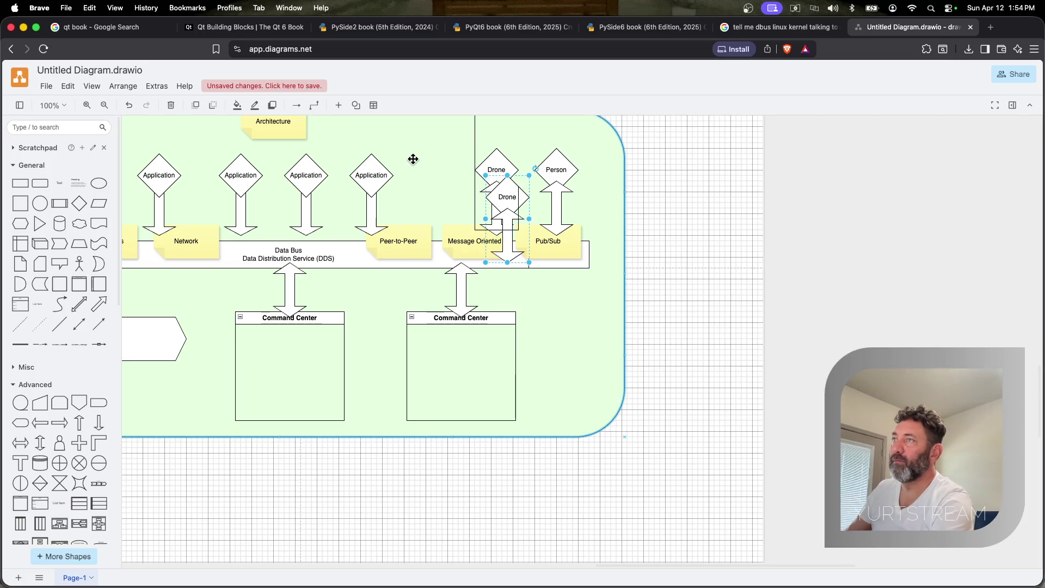
pyautogui.moveTo(500, 197); pyautogui.dragTo(438, 171)
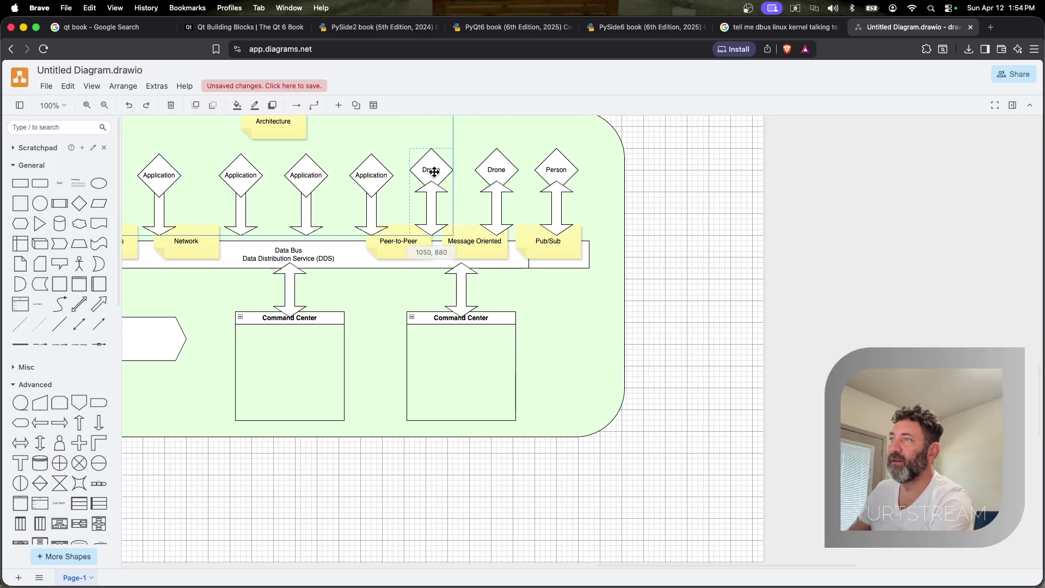
pyautogui.doubleClick(438, 172)
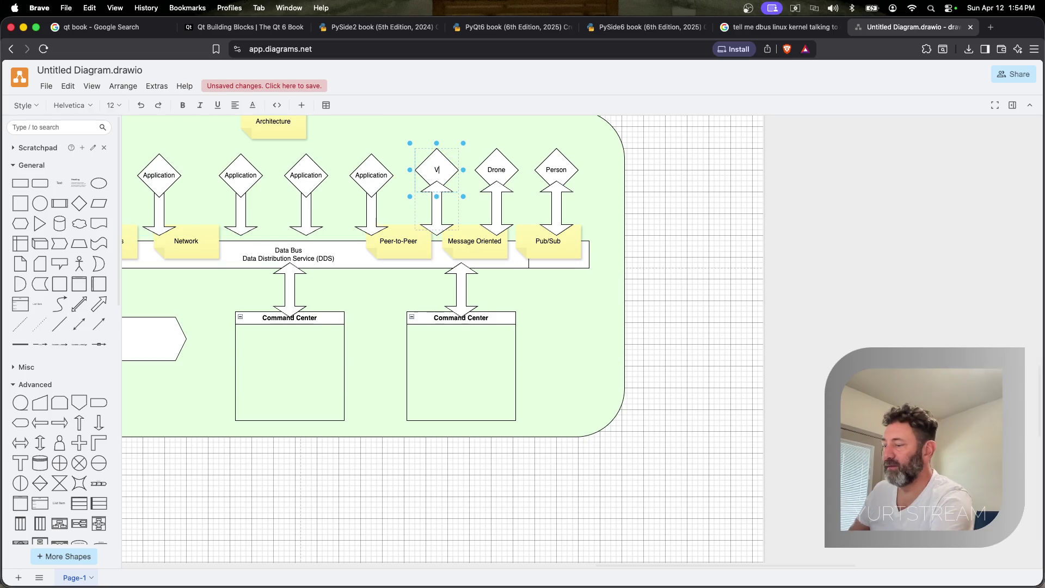
pyautogui.write('Vehicle')
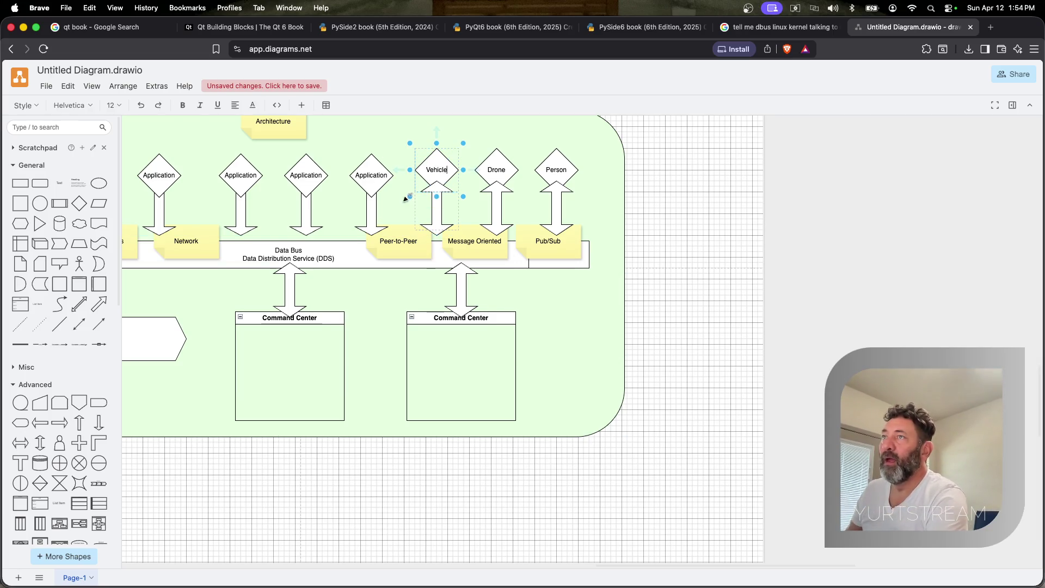
pyautogui.click(404, 200)
pyautogui.moveTo(306, 210)
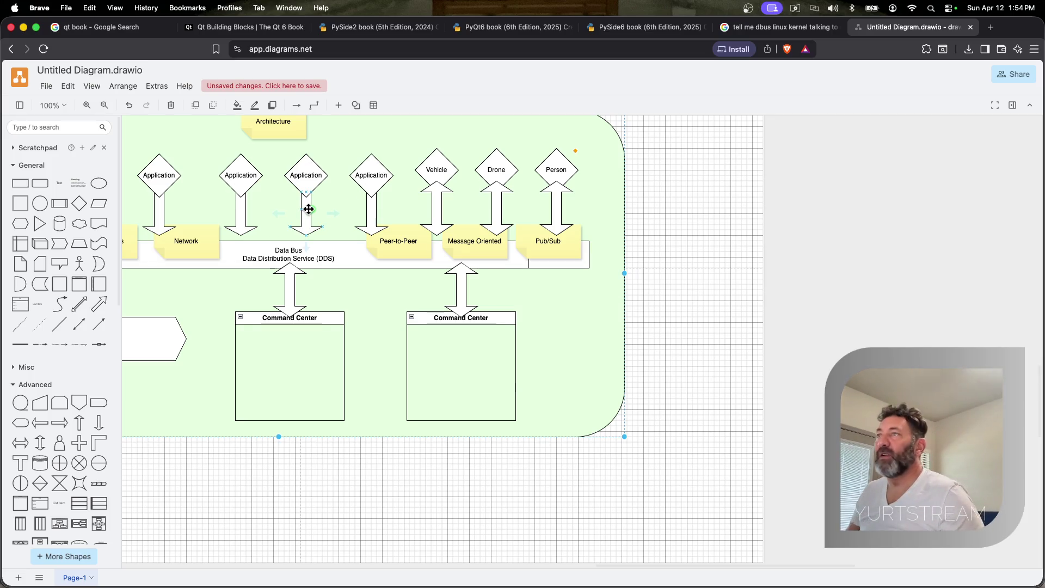
pyautogui.scroll(2, 309, 209)
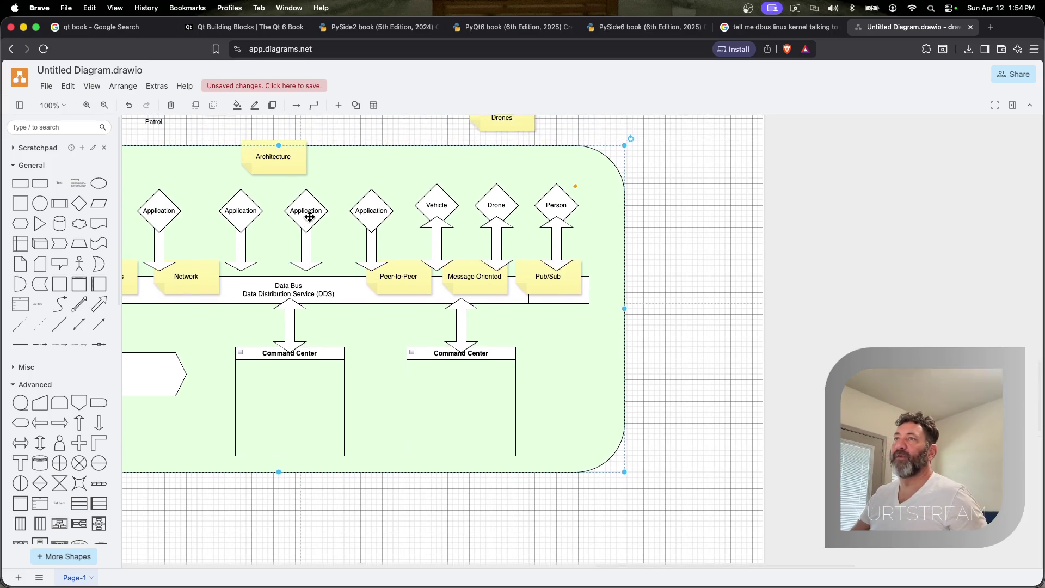
# Relabel the fourth diamond Camera, copy a UDP note under Network, and add a cylinder below Jetstream
pyautogui.doubleClick(362, 215)
pyautogui.write('Camera')
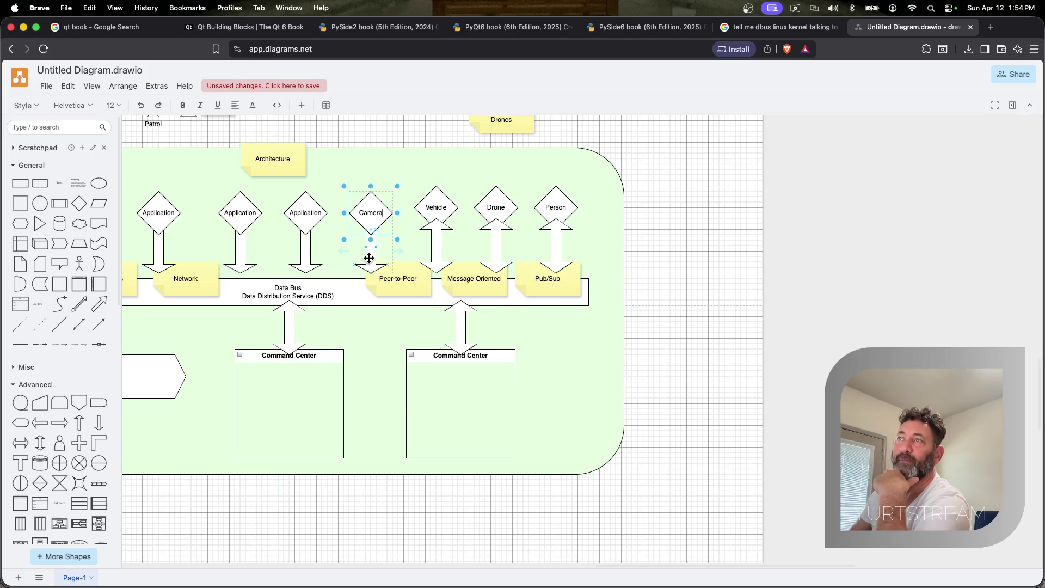
pyautogui.click(369, 259)
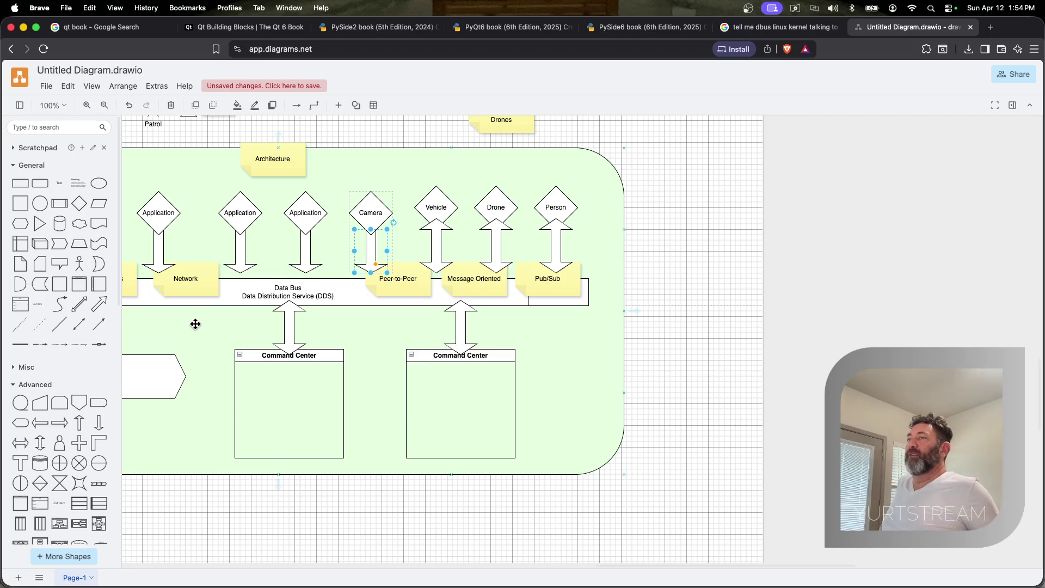
pyautogui.hscroll(-5, 199, 323)
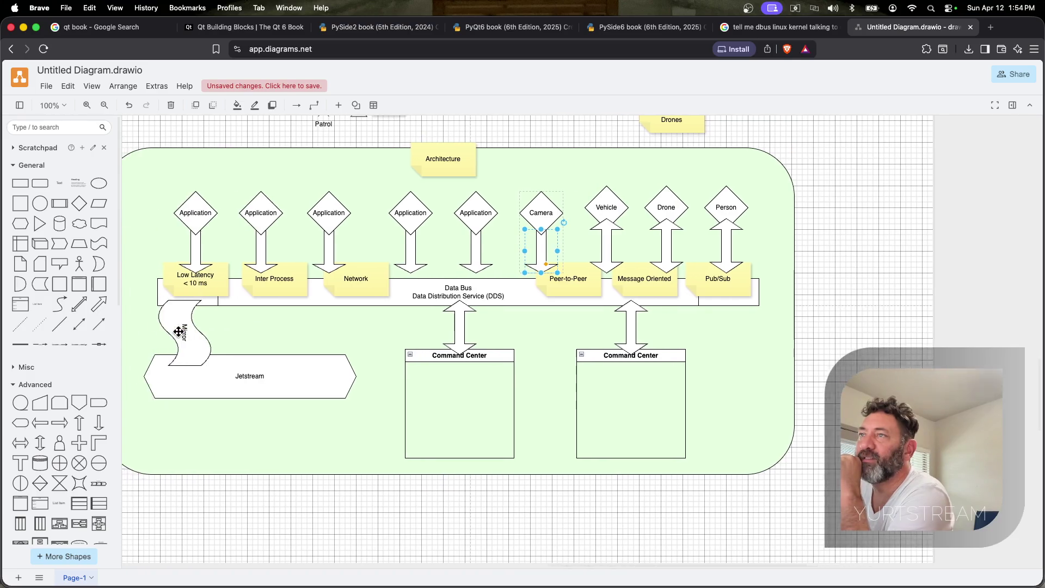
pyautogui.hscroll(-5, 245, 319)
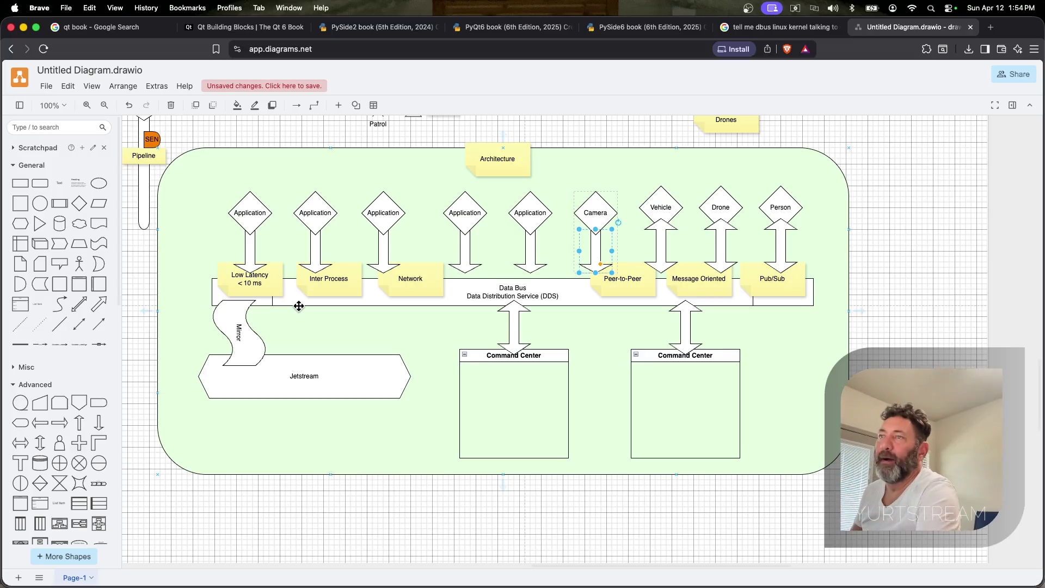
pyautogui.moveTo(343, 293)
pyautogui.mouseDown()
pyautogui.moveTo(390, 319)
pyautogui.moveTo(410, 316)
pyautogui.mouseUp()
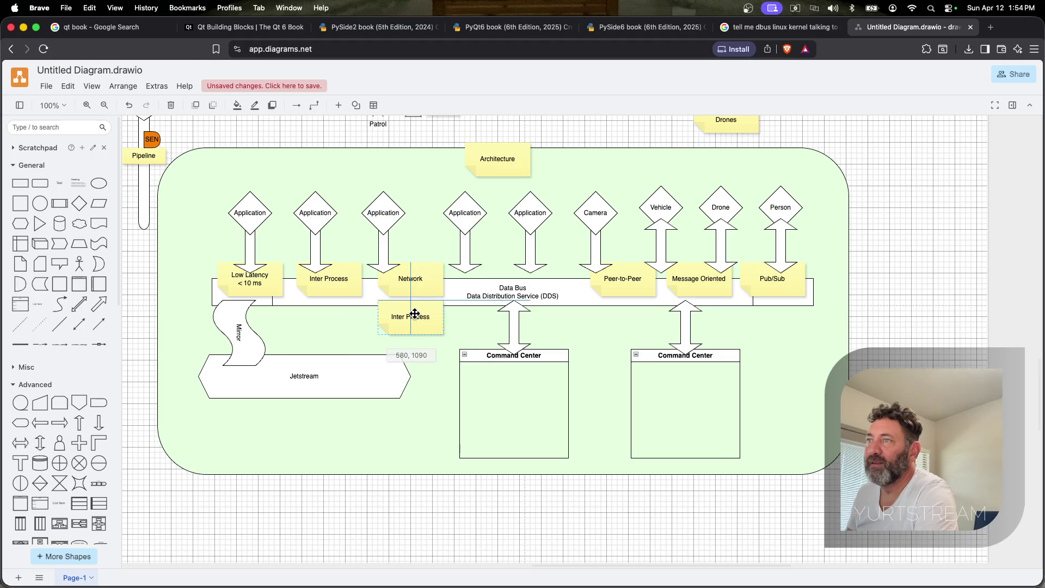
pyautogui.doubleClick(412, 317)
pyautogui.write('UDP')
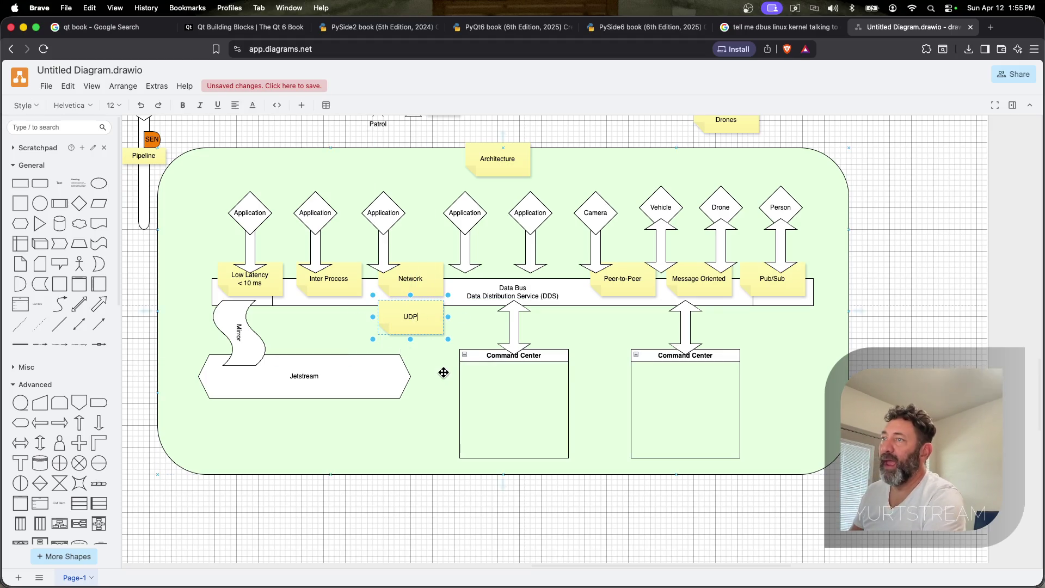
pyautogui.click(444, 372)
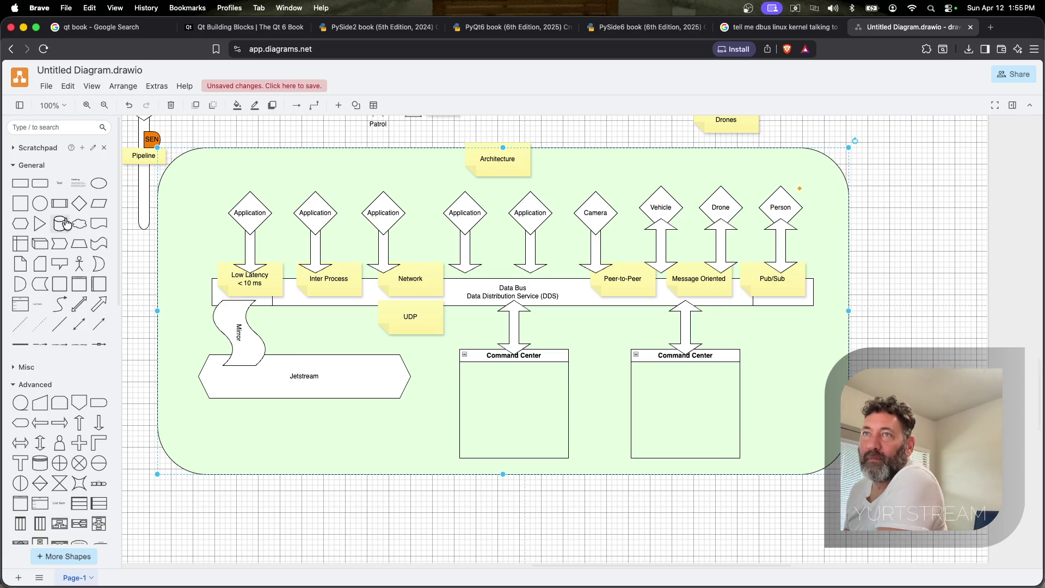
pyautogui.moveTo(57, 223); pyautogui.dragTo(237, 441)
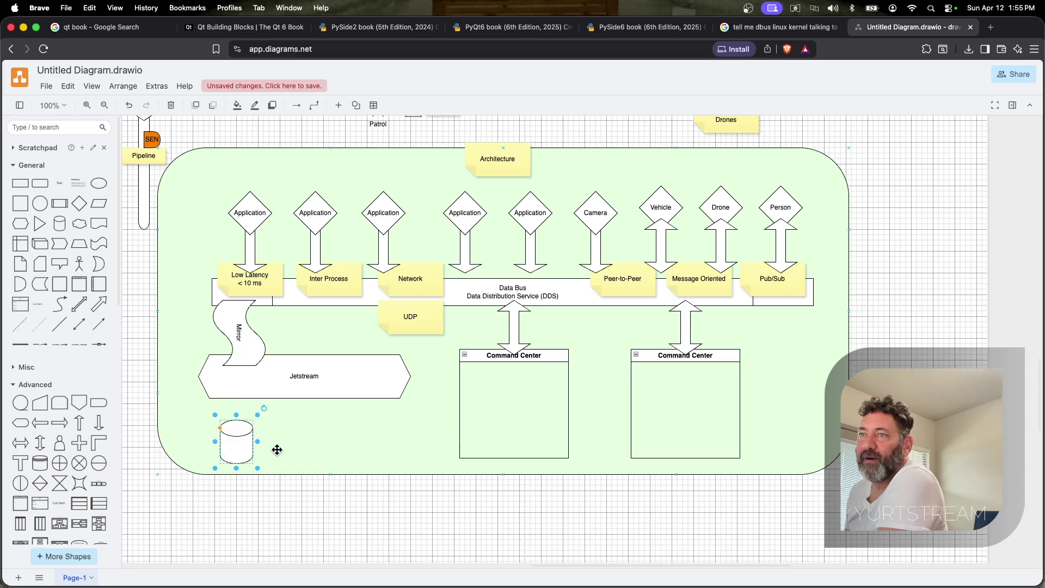
# Label the cylinder Log (Kafka), undoing an accidental duplicate
pyautogui.doubleClick(239, 444)
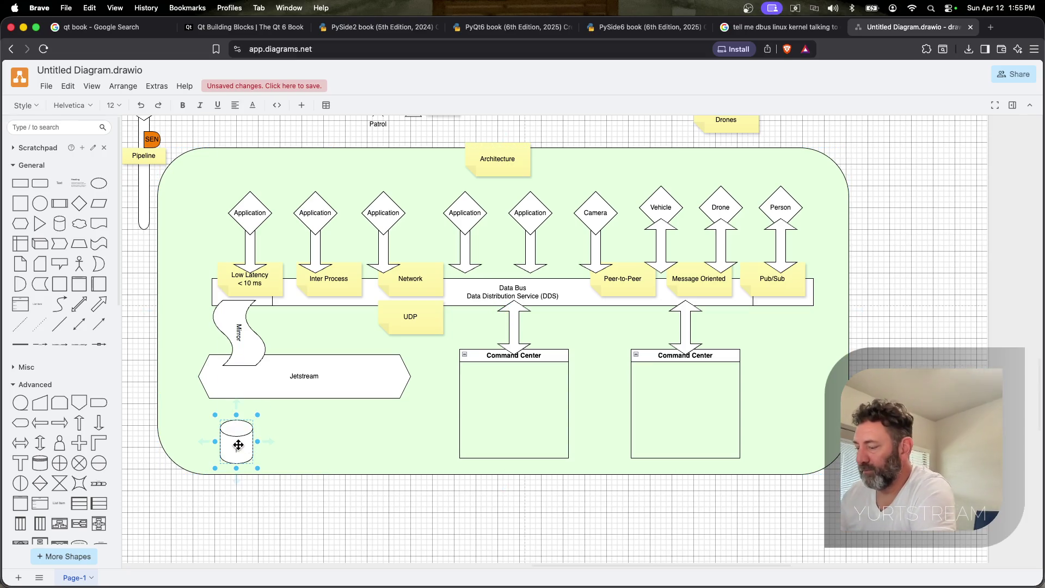
pyautogui.write('Log(Kafka')
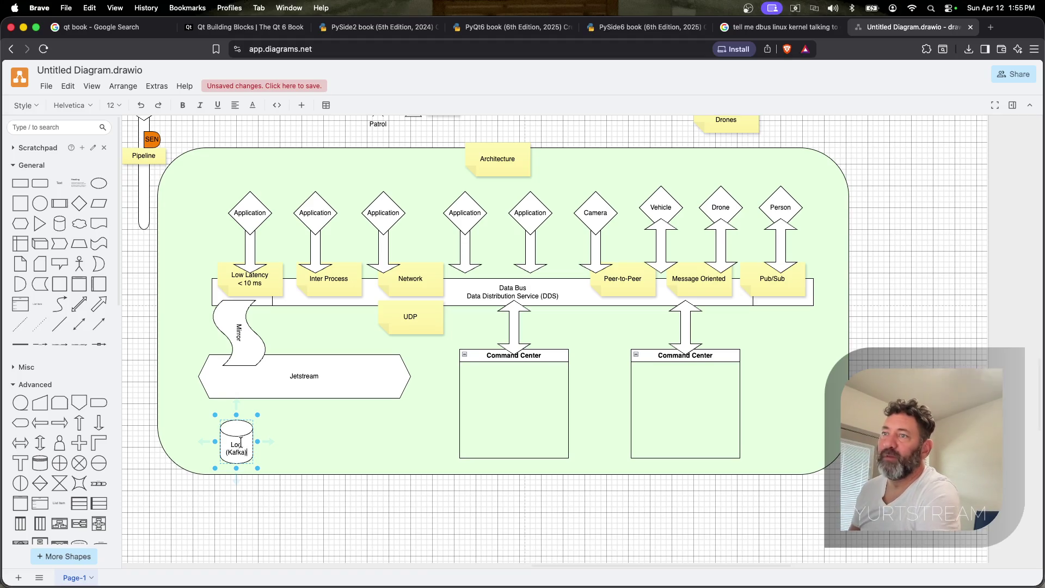
pyautogui.click(325, 451)
pyautogui.click(252, 444)
pyautogui.press('super+d')
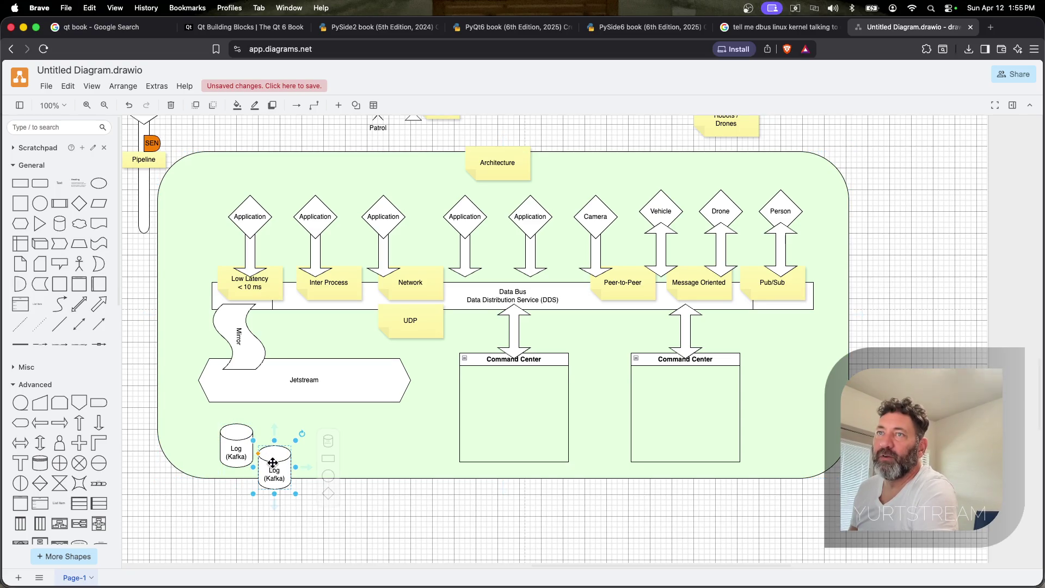
pyautogui.press('super+z')
# Add a hexagon labelled MQTT beside the Log cylinder, kept horizontal
pyautogui.moveTo(20, 223); pyautogui.dragTo(321, 422)
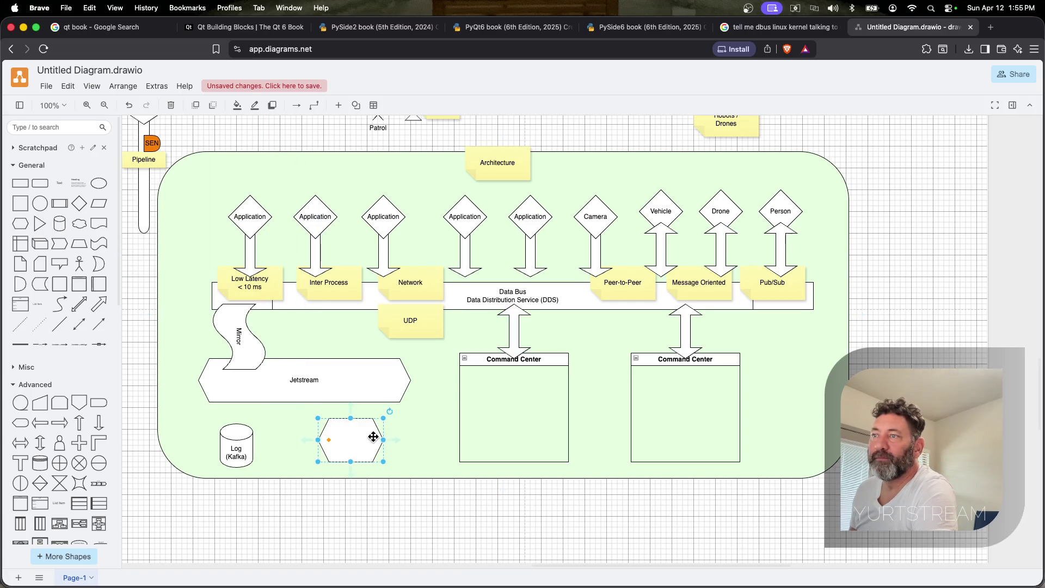
pyautogui.write('MQTT')
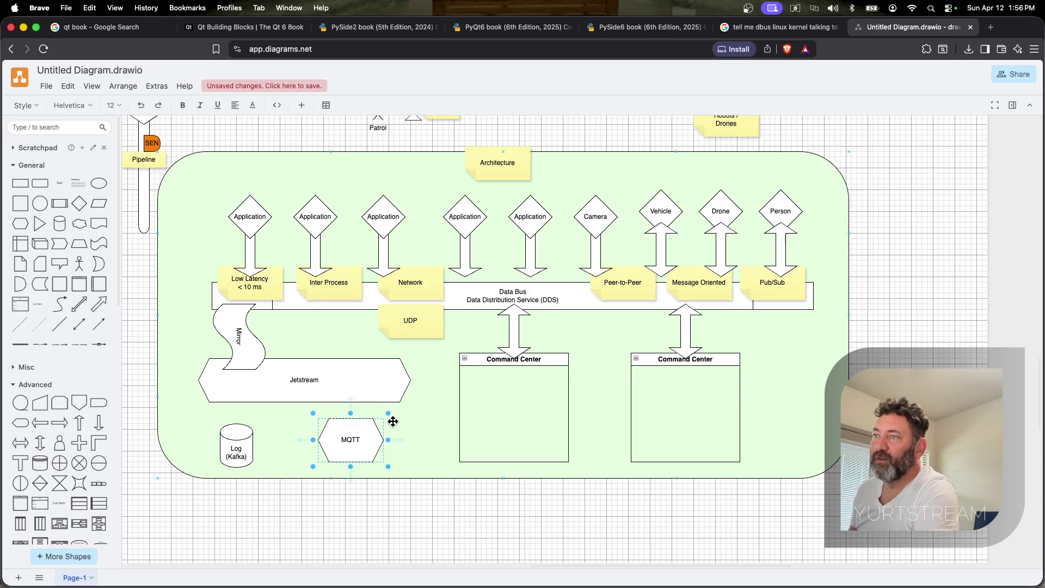
pyautogui.click(375, 430)
pyautogui.click(391, 413)
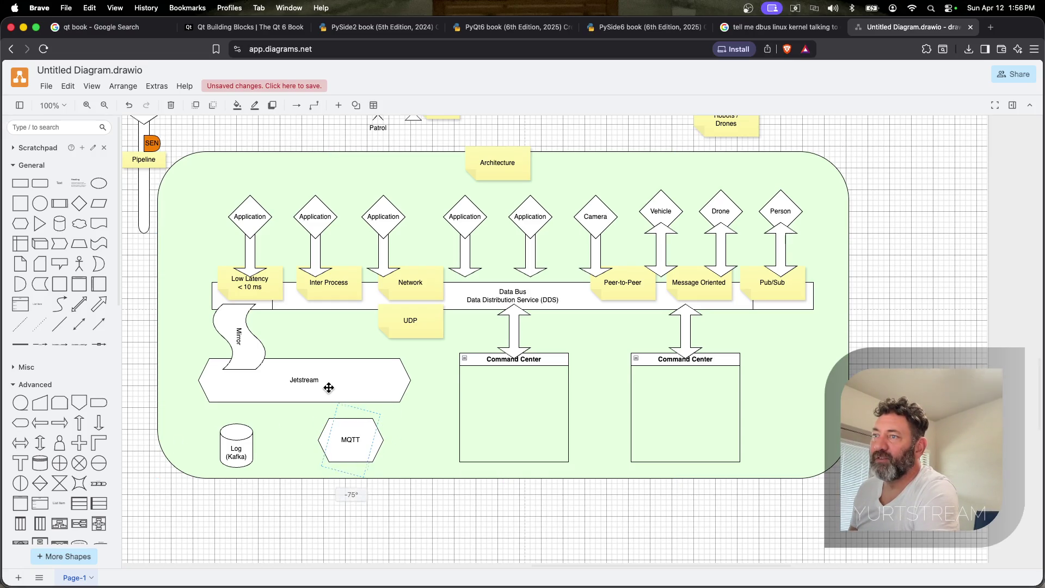
pyautogui.moveTo(337, 412); pyautogui.dragTo(345, 427)
pyautogui.click(391, 413)
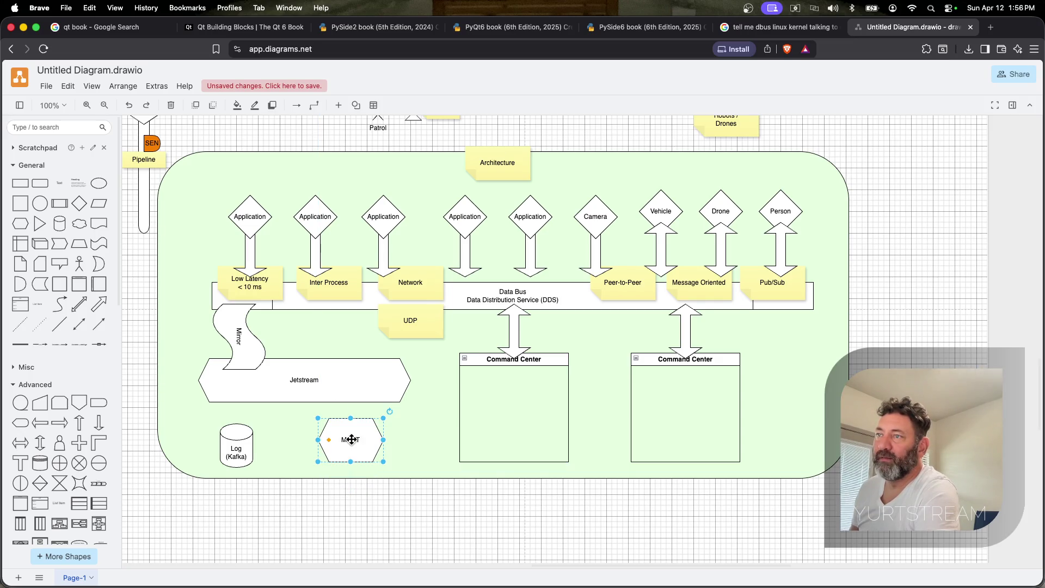
pyautogui.click(381, 448)
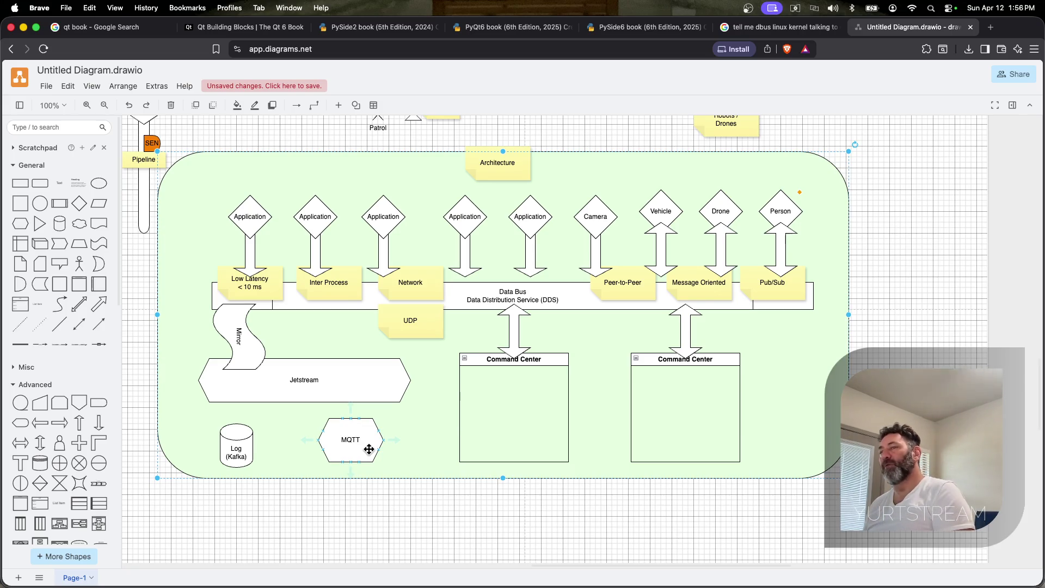
pyautogui.moveTo(369, 450); pyautogui.dragTo(364, 440)
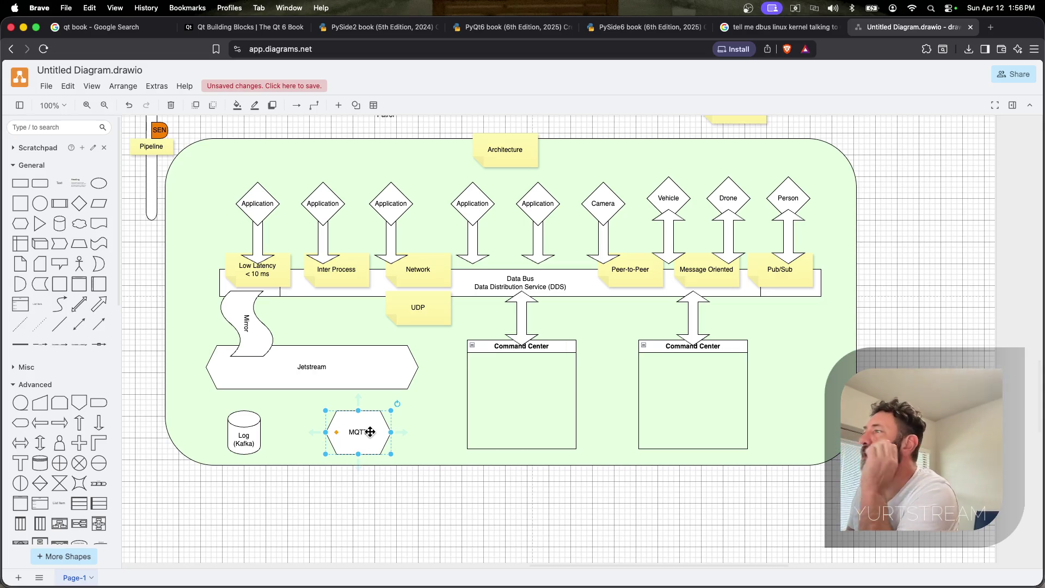
# Add an IP subnet line under UDP in the sticky note and start saving under a new name
pyautogui.click(408, 313)
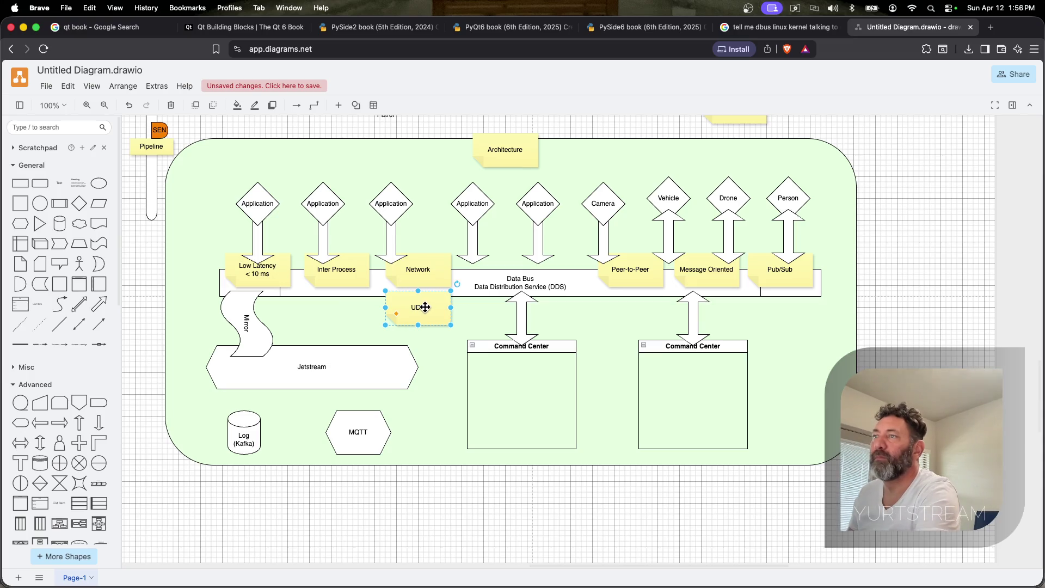
pyautogui.write('zzz')
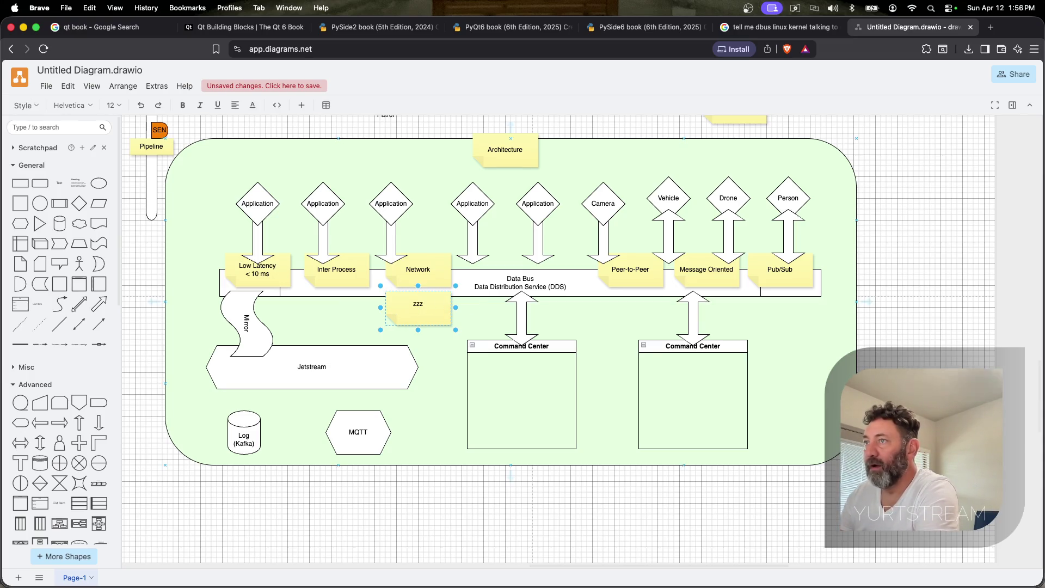
pyautogui.press('Escape')
pyautogui.press('super+z')
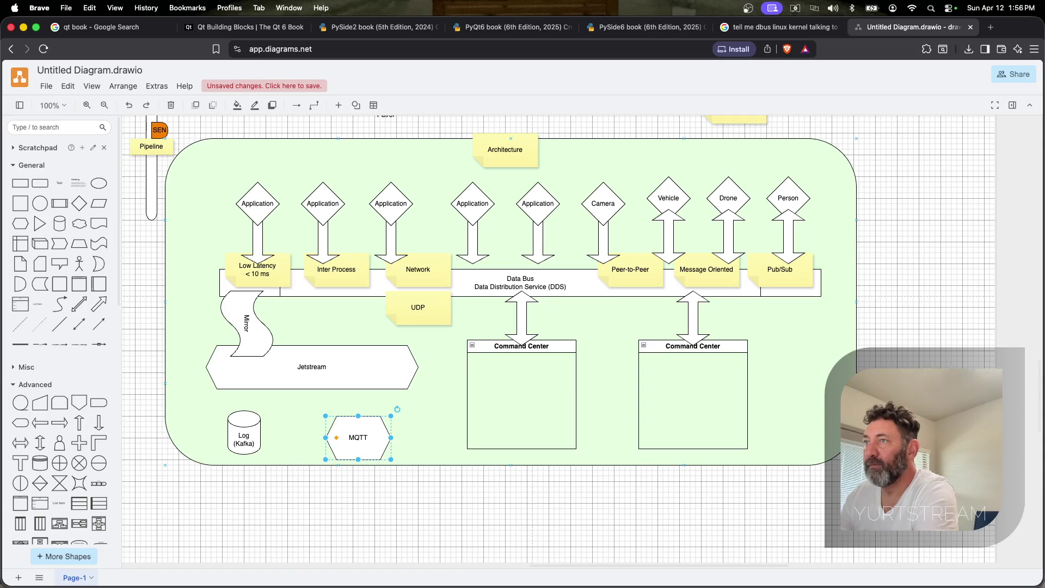
pyautogui.doubleClick(414, 306)
pyautogui.write('172.16.1.x')
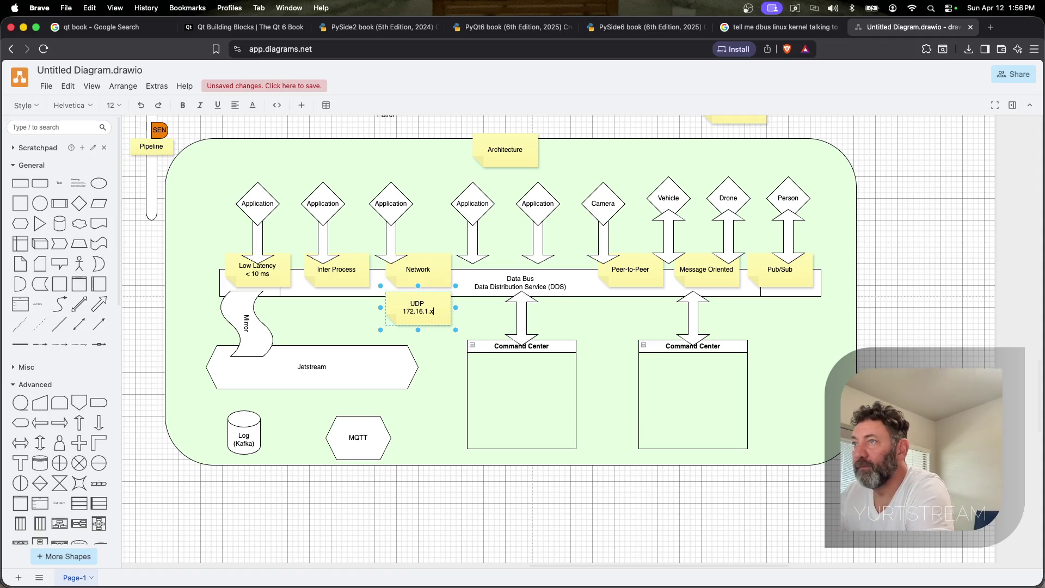
pyautogui.press('super+s')
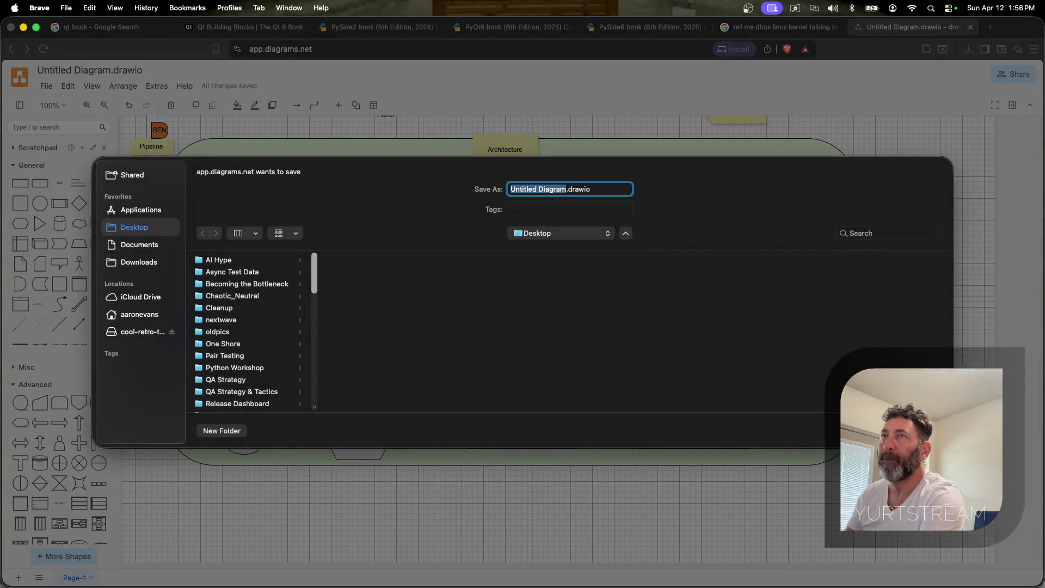
pyautogui.write('Sigil')
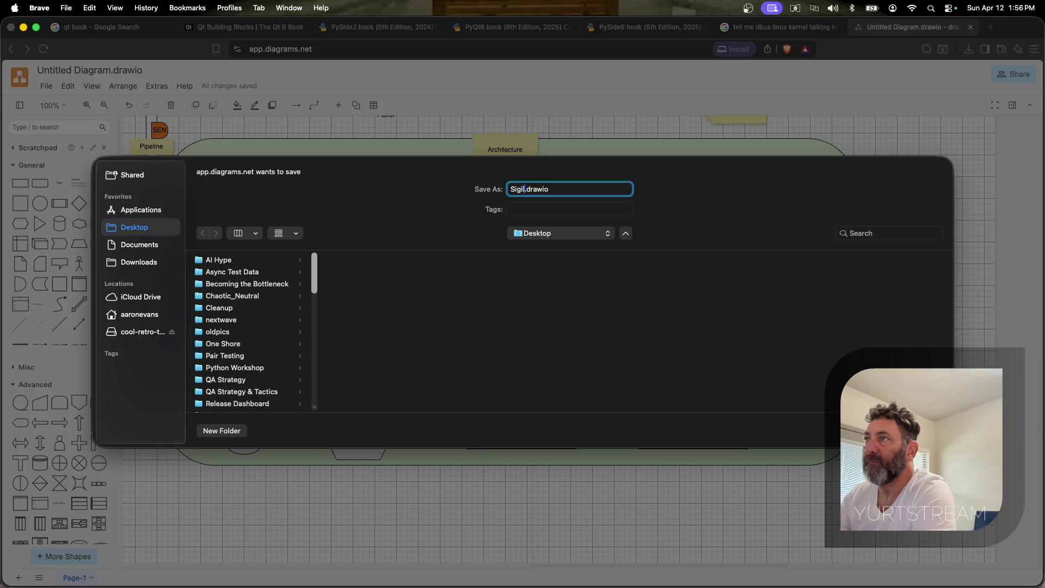
pyautogui.write('intPipeline')
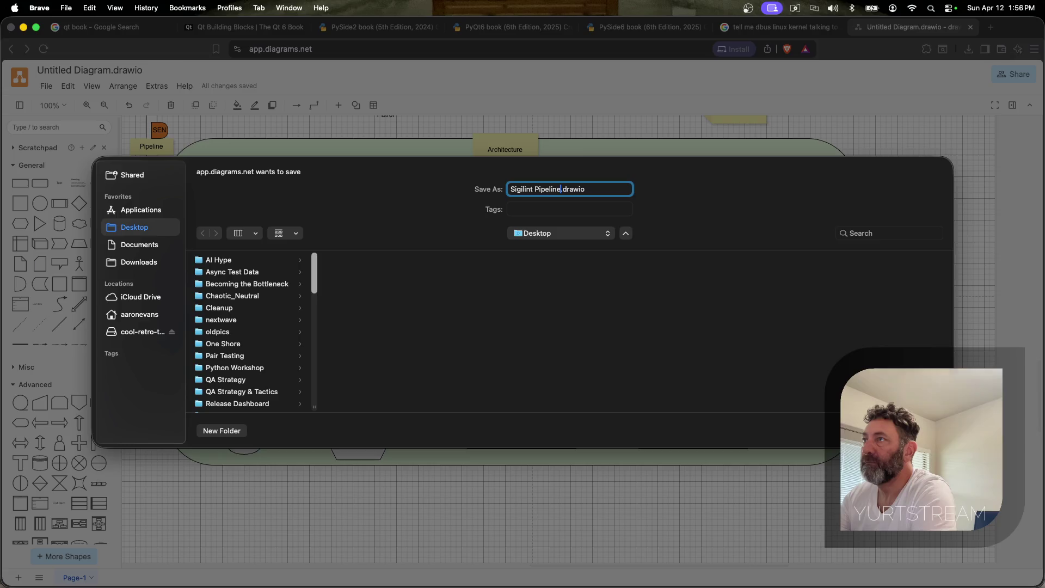
# Confirm saving the diagram to the Desktop as Sigilint Pipeline.drawio
pyautogui.press('Return')
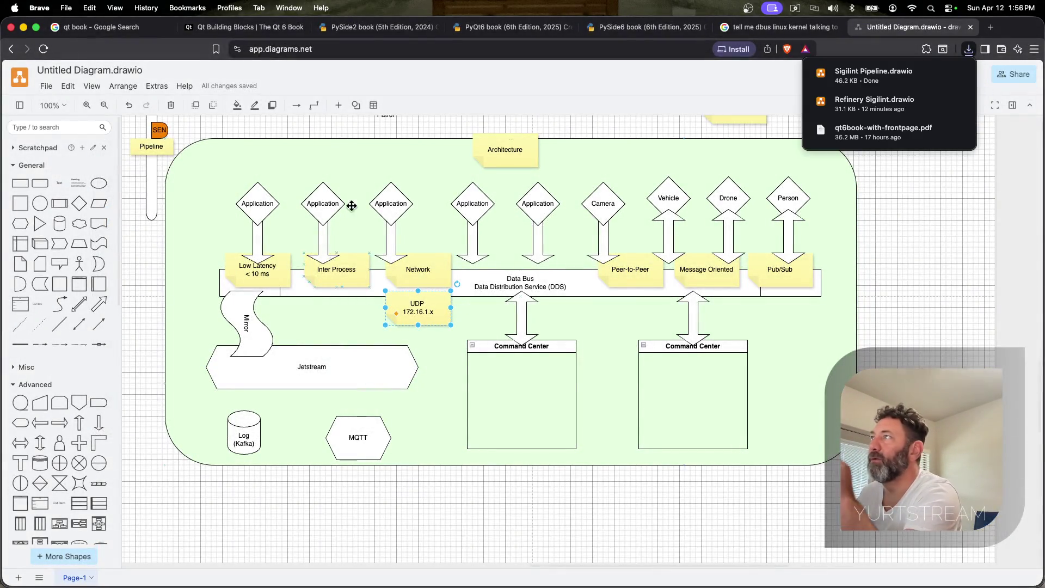
pyautogui.moveTo(874, 75)
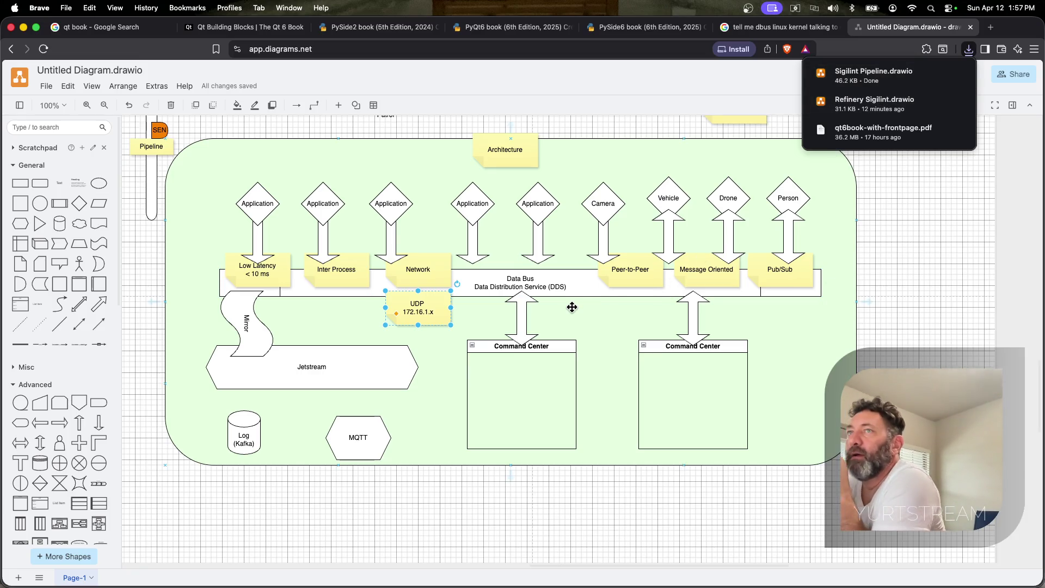
pyautogui.scroll(3, 540, 303)
pyautogui.scroll(8, 530, 302)
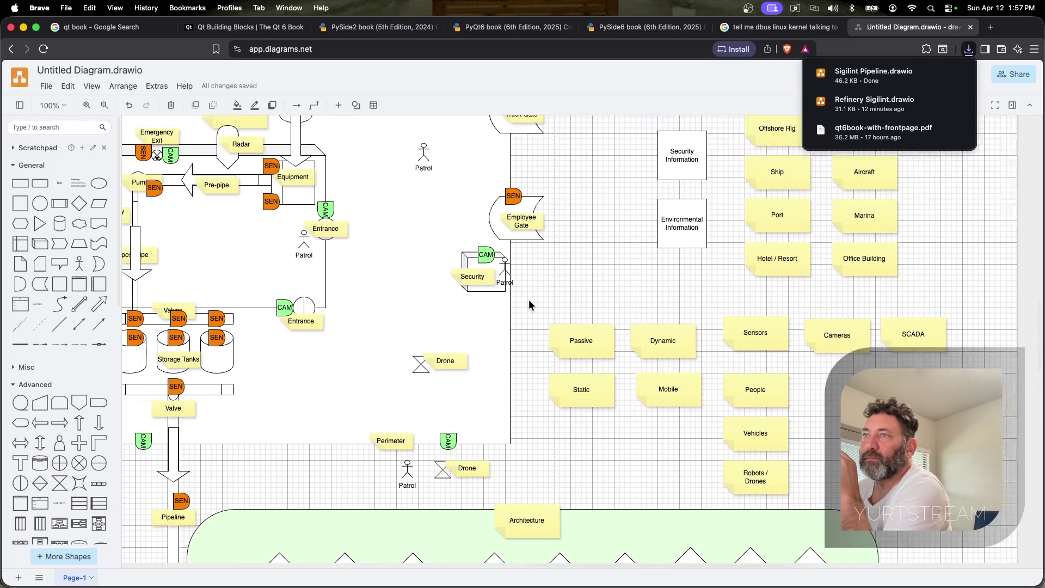
pyautogui.scroll(-10, 529, 301)
pyautogui.hscroll(4, 530, 302)
pyautogui.scroll(3, 524, 301)
pyautogui.hscroll(3, 524, 300)
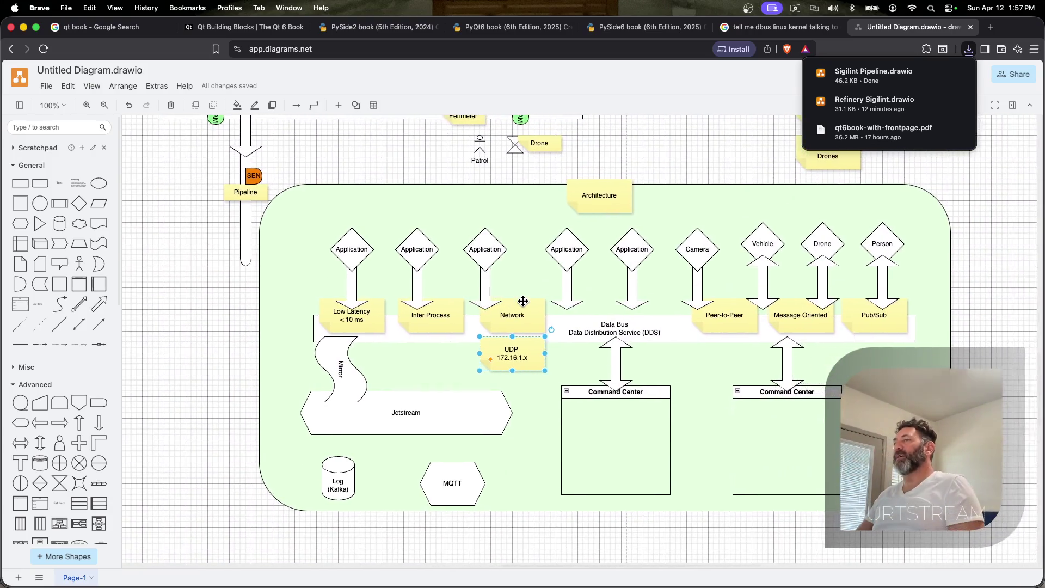
pyautogui.scroll(10, 523, 303)
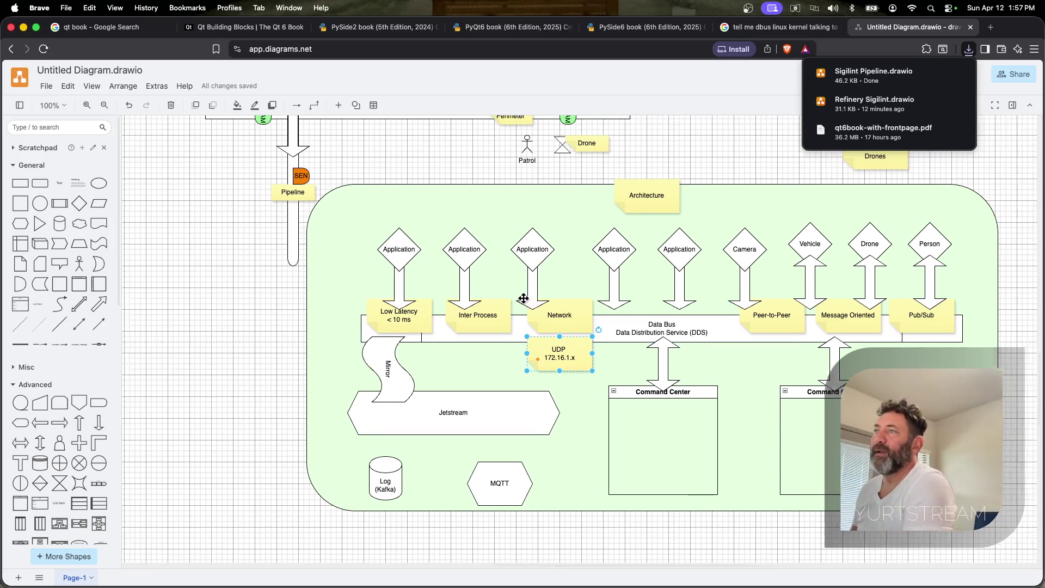
pyautogui.hscroll(-4, 523, 302)
pyautogui.scroll(5, 522, 298)
pyautogui.scroll(3, 521, 298)
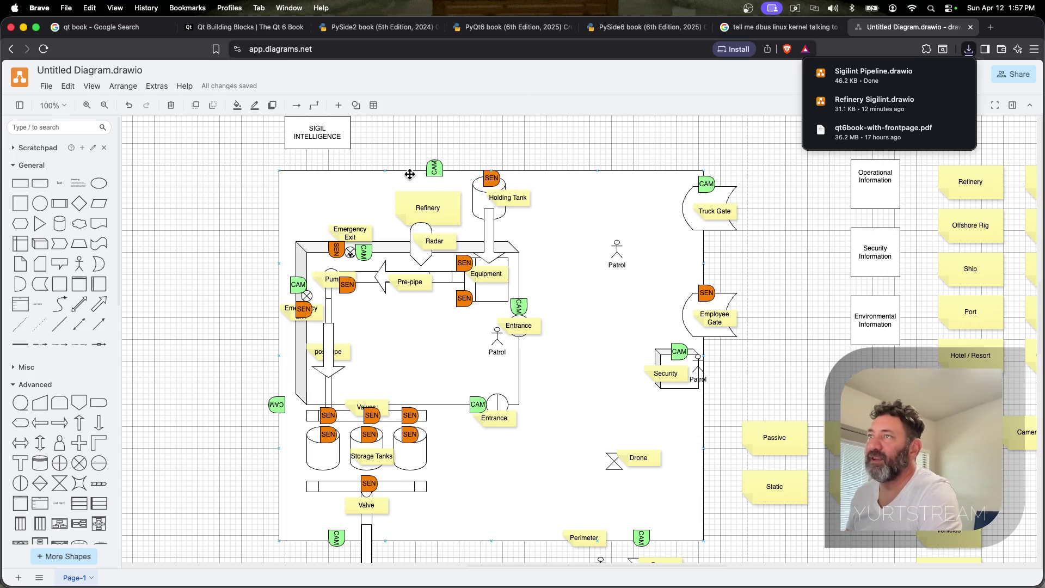
pyautogui.click(434, 169)
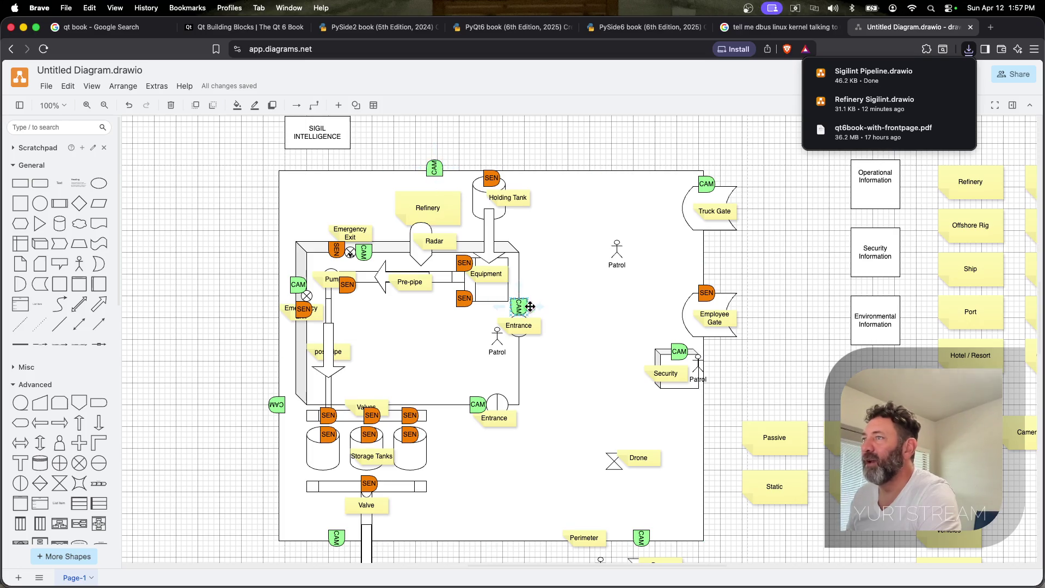
pyautogui.click(483, 315)
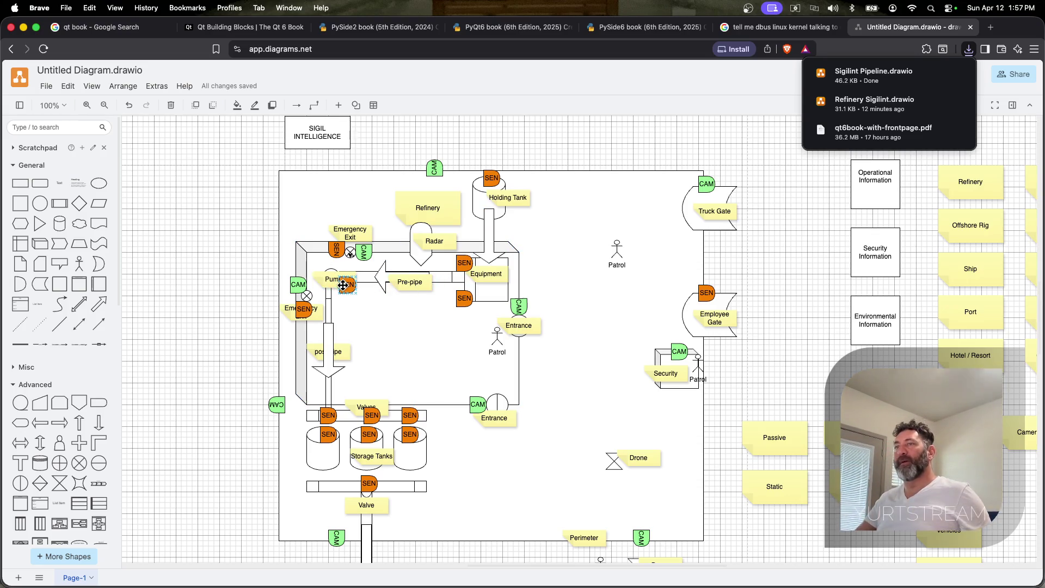
pyautogui.scroll(-6, 457, 360)
pyautogui.scroll(6, 463, 367)
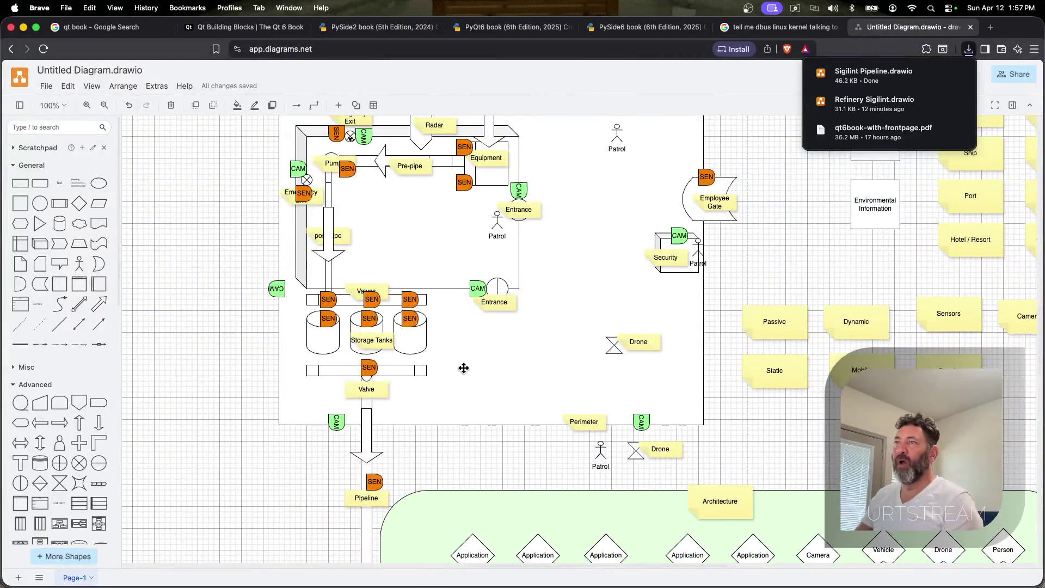
pyautogui.scroll(1, 377, 260)
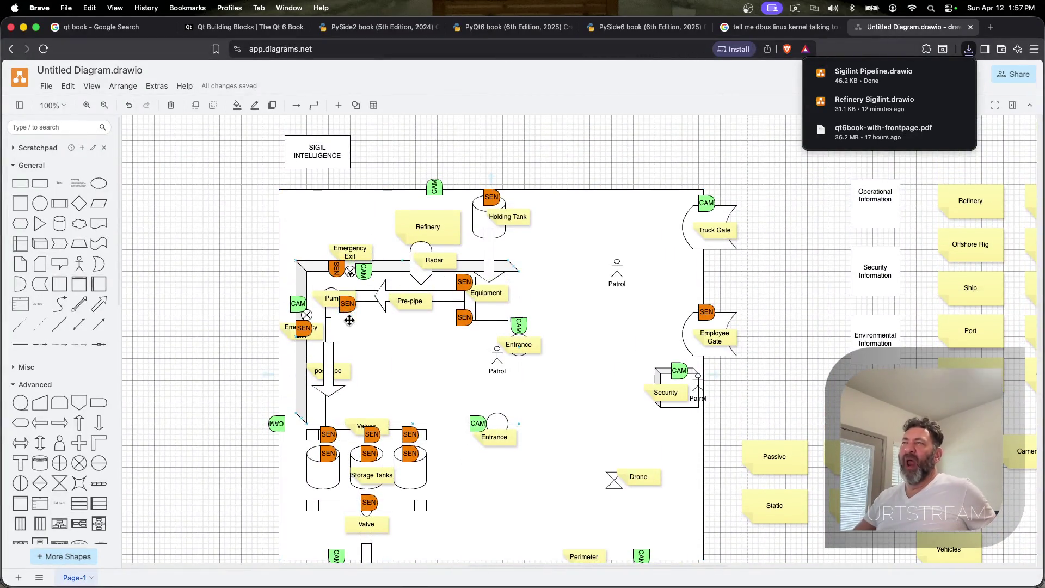
pyautogui.click(331, 299)
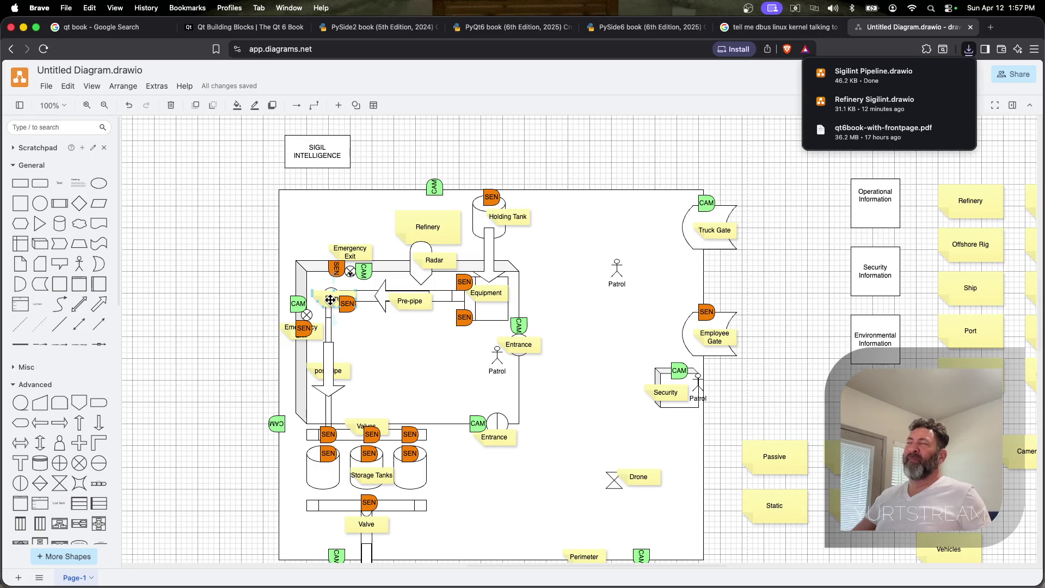
pyautogui.scroll(-1, 331, 299)
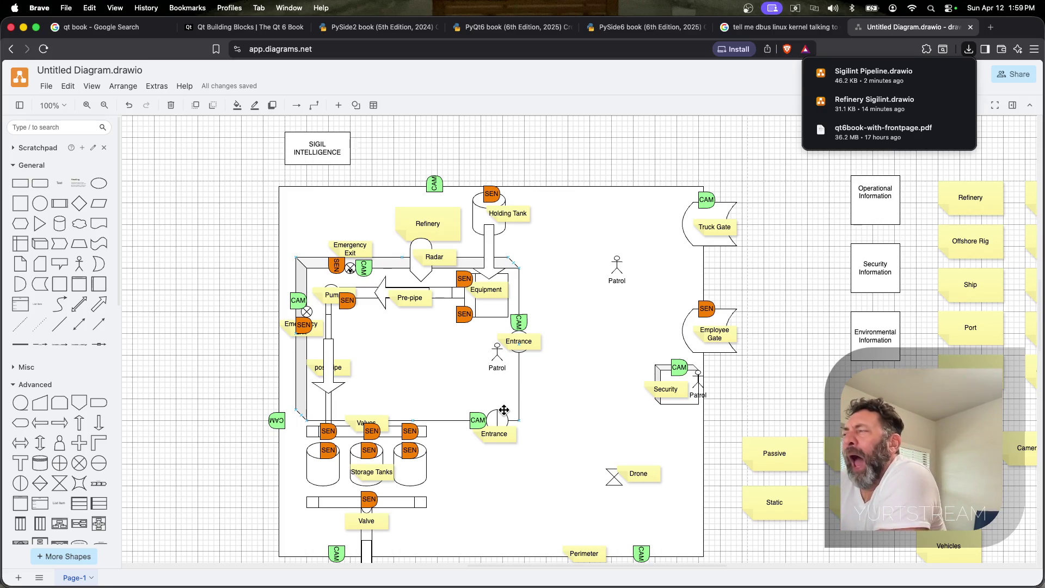
pyautogui.scroll(-5, 504, 410)
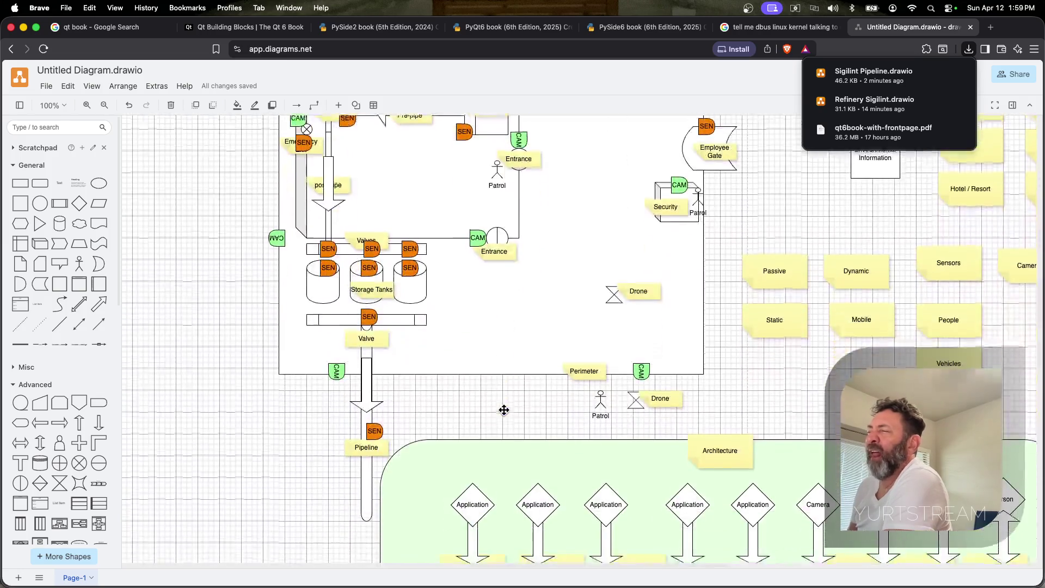
pyautogui.scroll(-1, 537, 436)
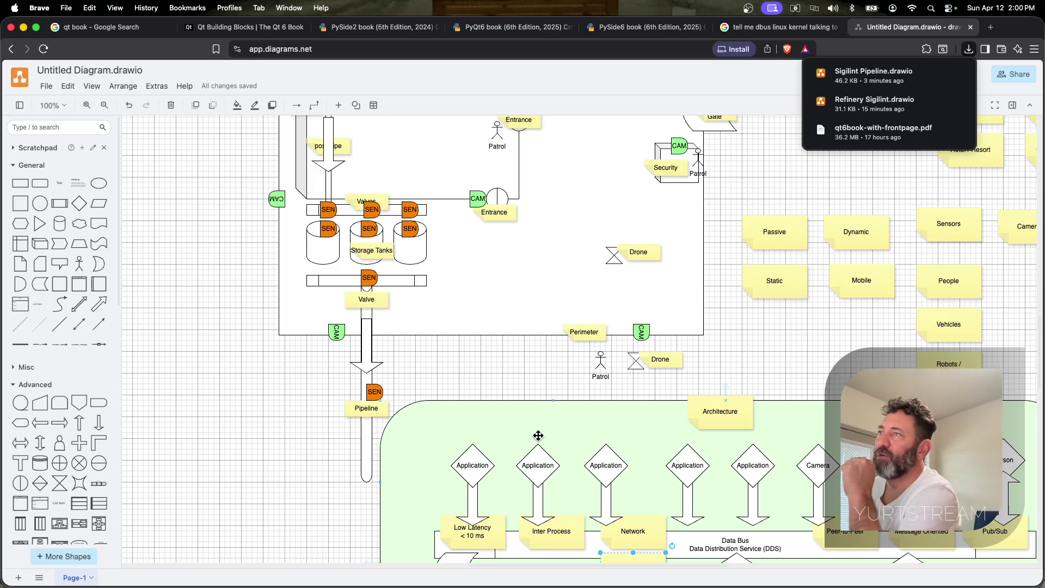
pyautogui.scroll(5, 538, 435)
pyautogui.scroll(5, 538, 435)
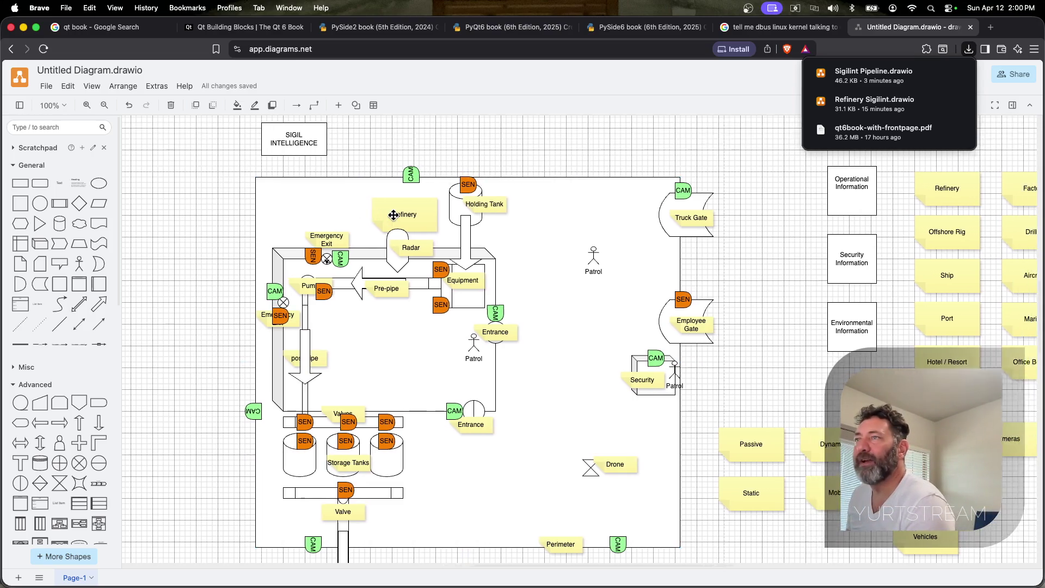
pyautogui.hscroll(5, 390, 215)
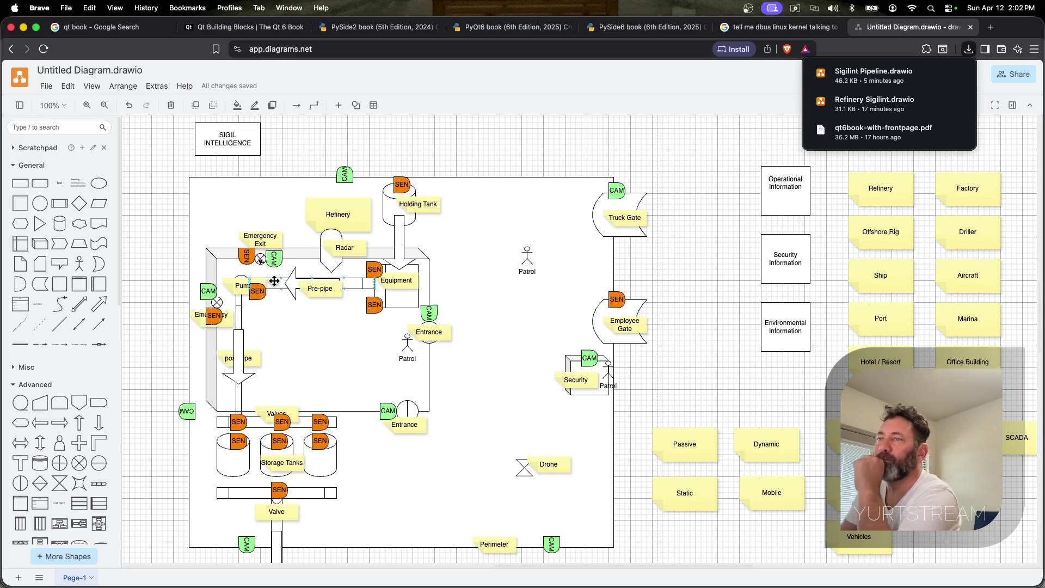
pyautogui.scroll(-5, 387, 366)
pyautogui.scroll(-5, 387, 365)
pyautogui.scroll(-1, 387, 365)
pyautogui.scroll(-3, 387, 368)
pyautogui.scroll(-2, 386, 367)
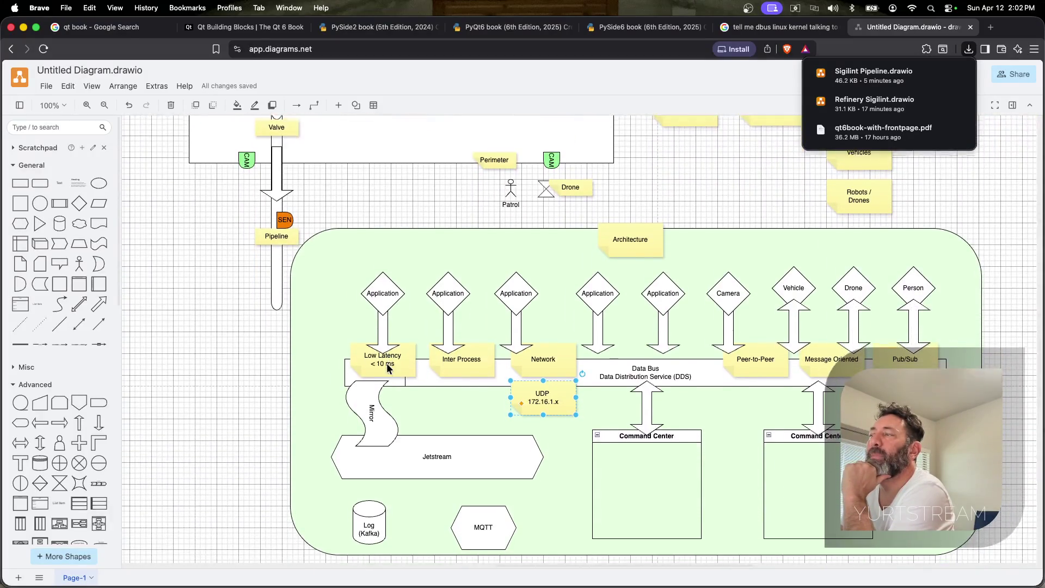
pyautogui.scroll(-1, 387, 368)
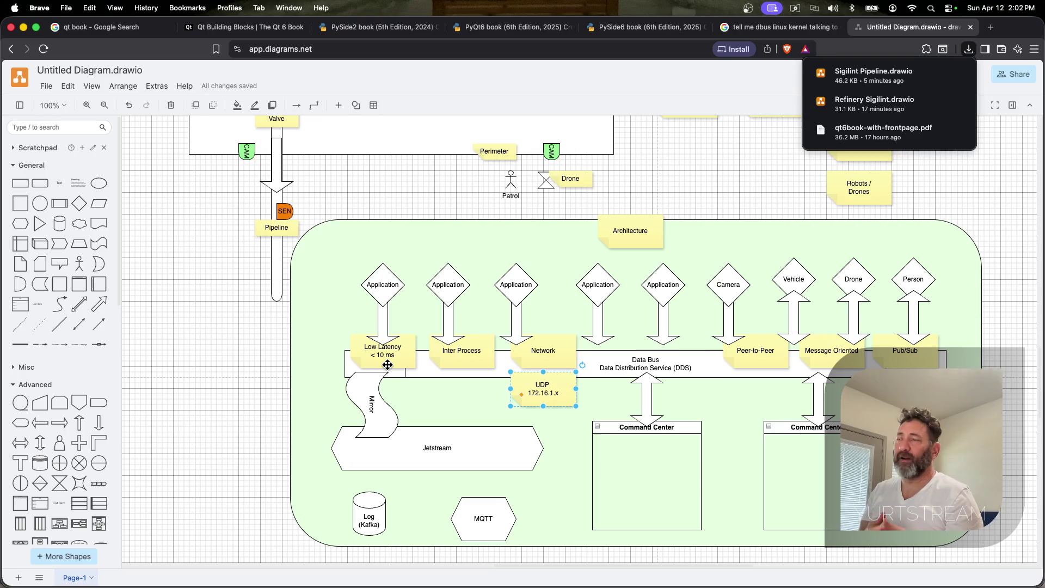
pyautogui.scroll(3, 724, 311)
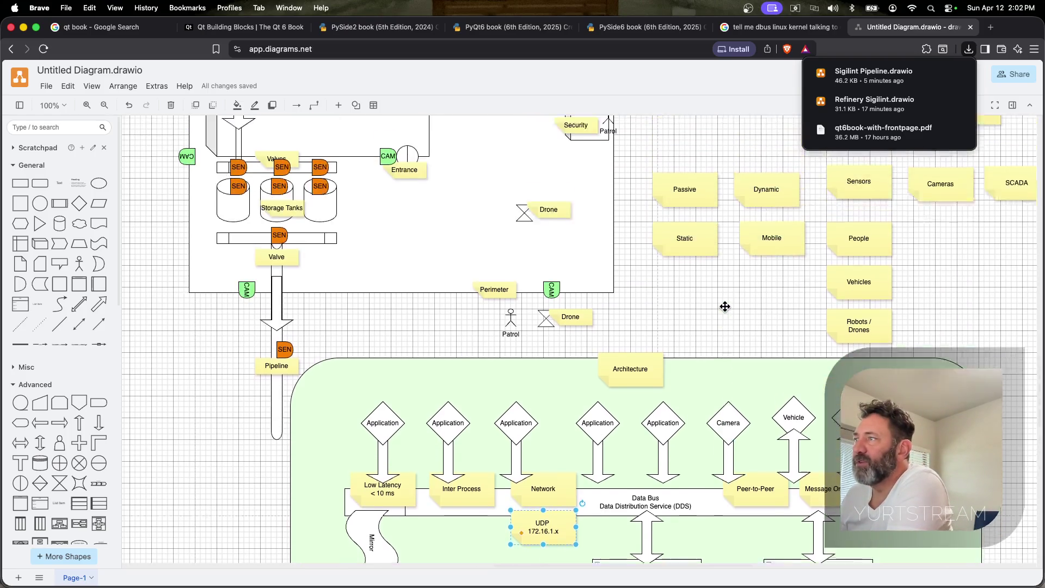
pyautogui.scroll(2, 724, 310)
pyautogui.scroll(1, 723, 310)
pyautogui.scroll(2, 724, 310)
pyautogui.scroll(2, 724, 310)
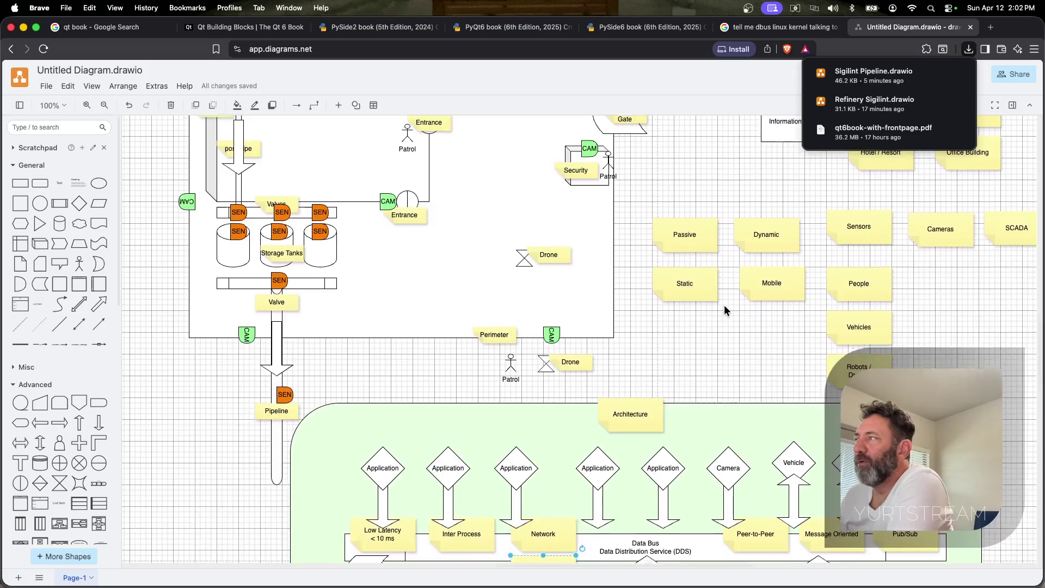
pyautogui.scroll(2, 724, 310)
pyautogui.scroll(1, 724, 310)
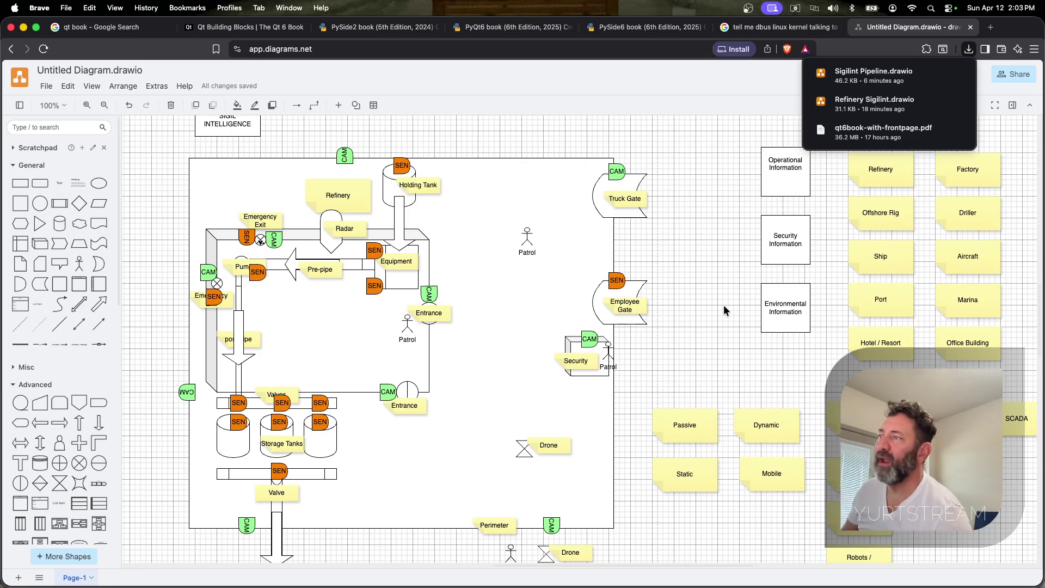
pyautogui.scroll(-5, 723, 305)
pyautogui.scroll(-2, 724, 305)
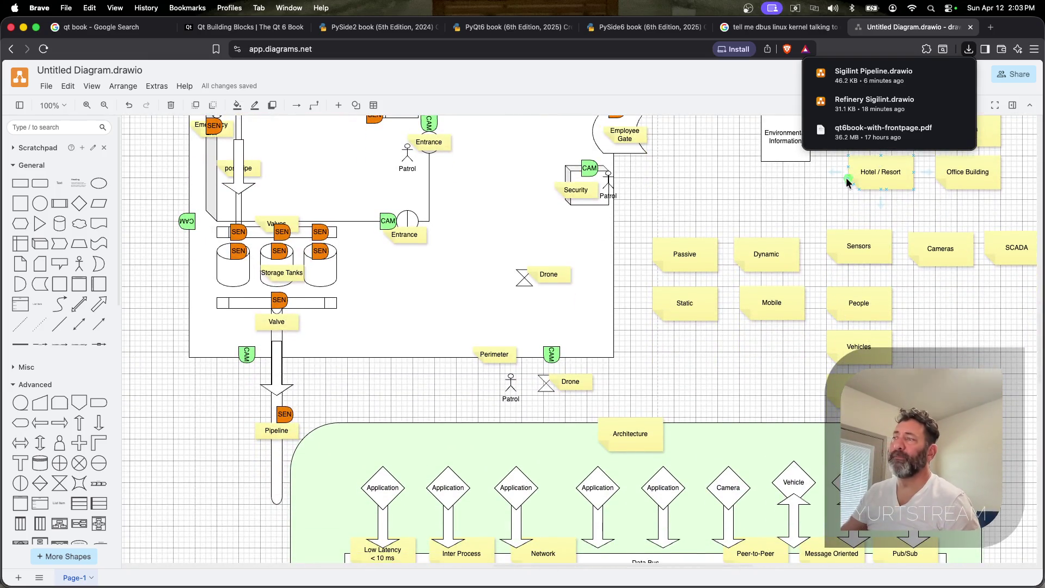
pyautogui.scroll(-3, 723, 304)
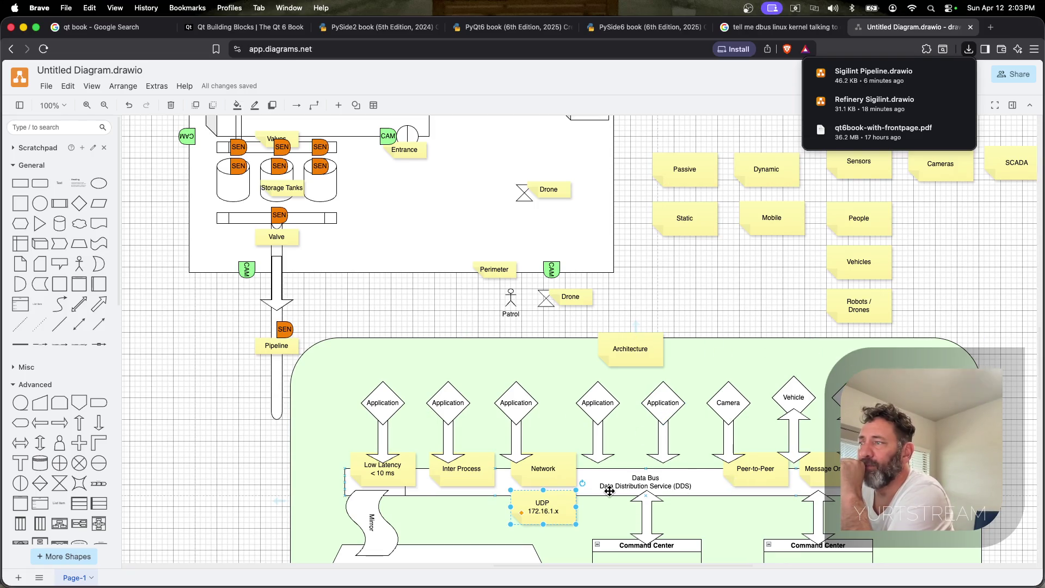
pyautogui.scroll(3, 672, 484)
pyautogui.scroll(3, 671, 485)
pyautogui.scroll(3, 671, 485)
pyautogui.scroll(2, 671, 485)
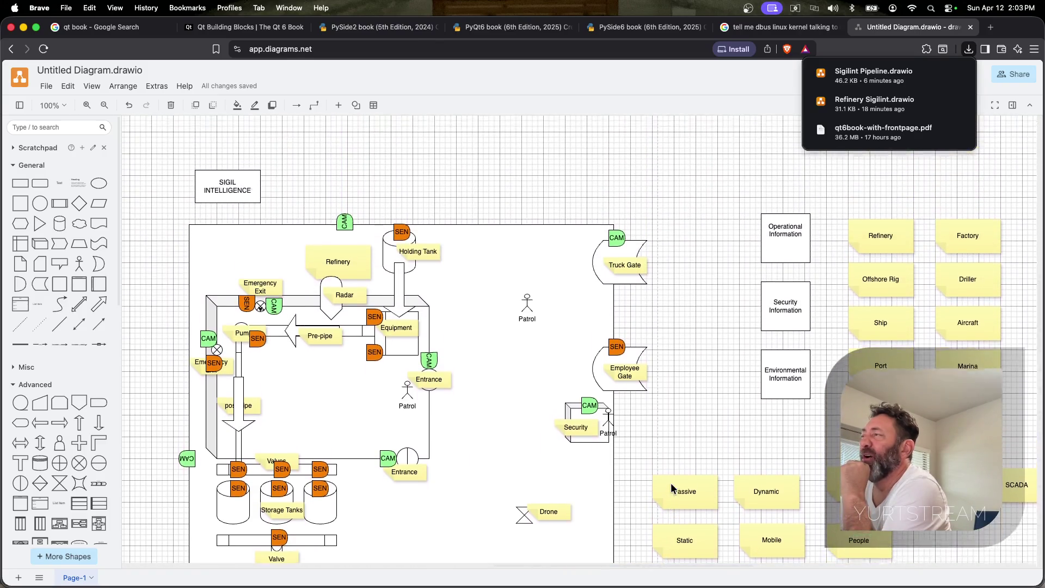
pyautogui.scroll(2, 671, 482)
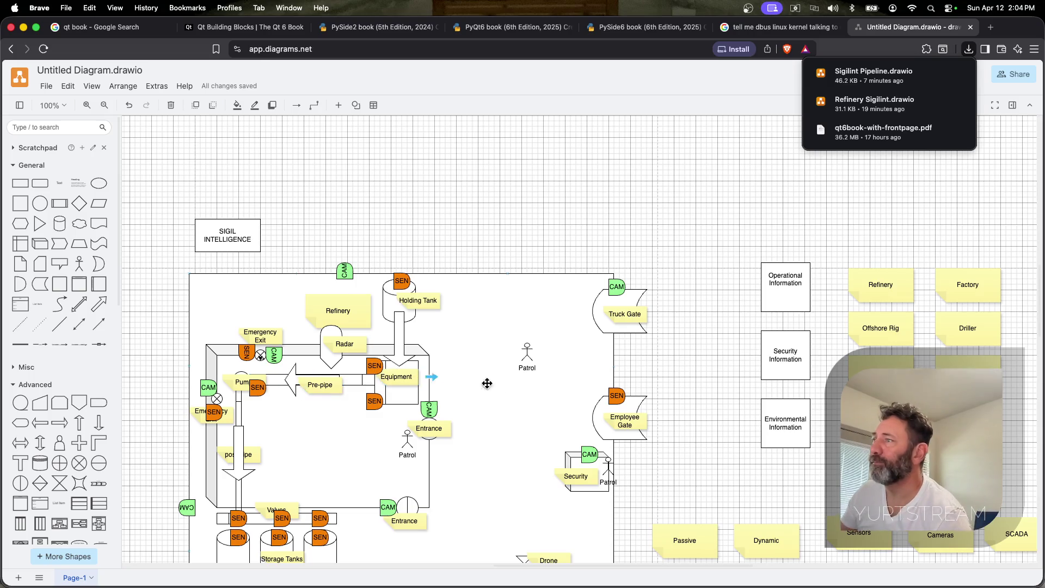
pyautogui.scroll(-3, 562, 391)
pyautogui.scroll(-3, 563, 392)
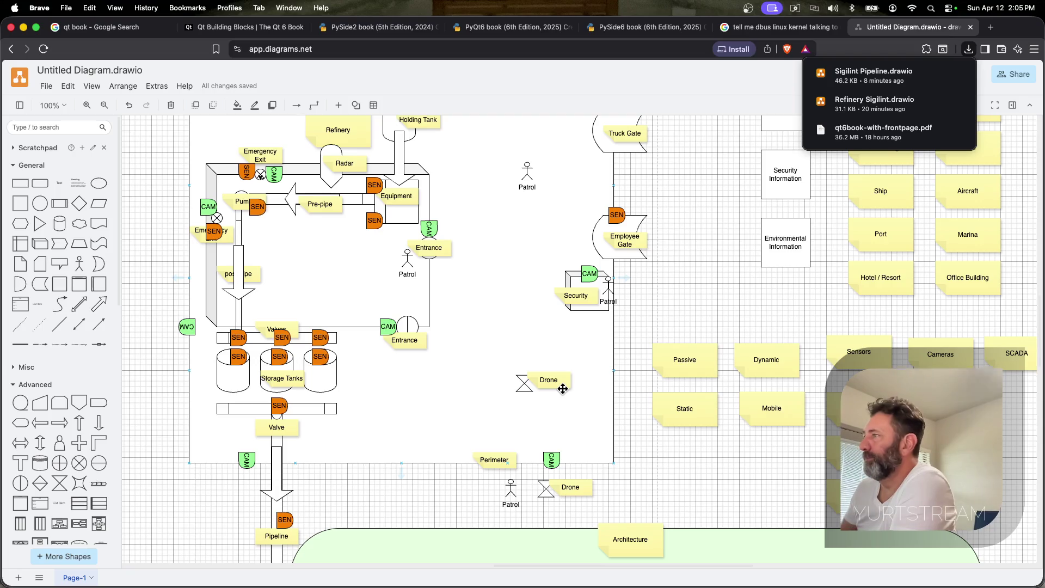
pyautogui.scroll(5, 562, 389)
pyautogui.scroll(2, 727, 361)
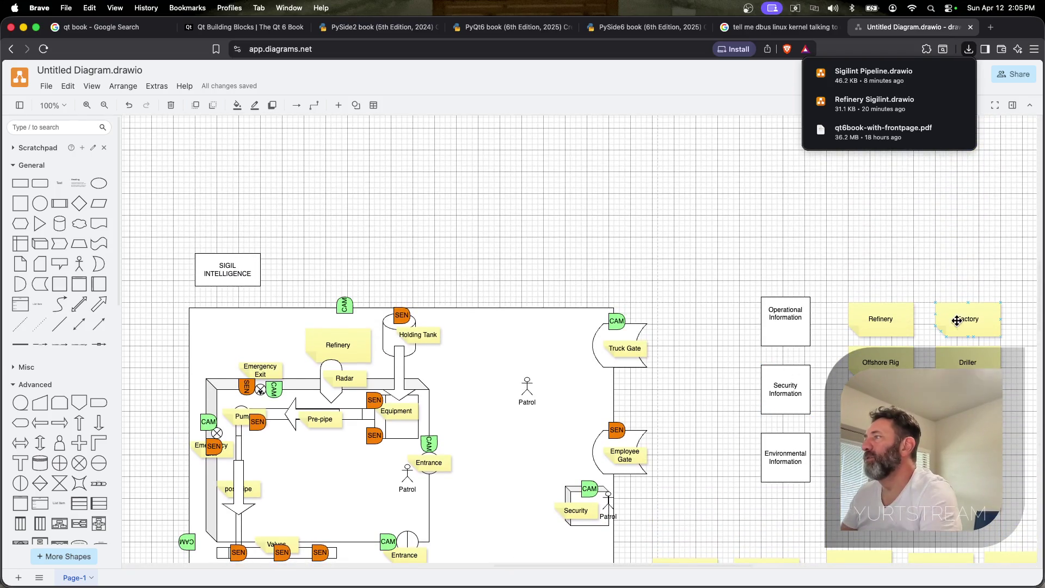
# Copy the Factory note as Water beside it, then copy Water below as Power Grid
pyautogui.moveTo(950, 321); pyautogui.dragTo(989, 357)
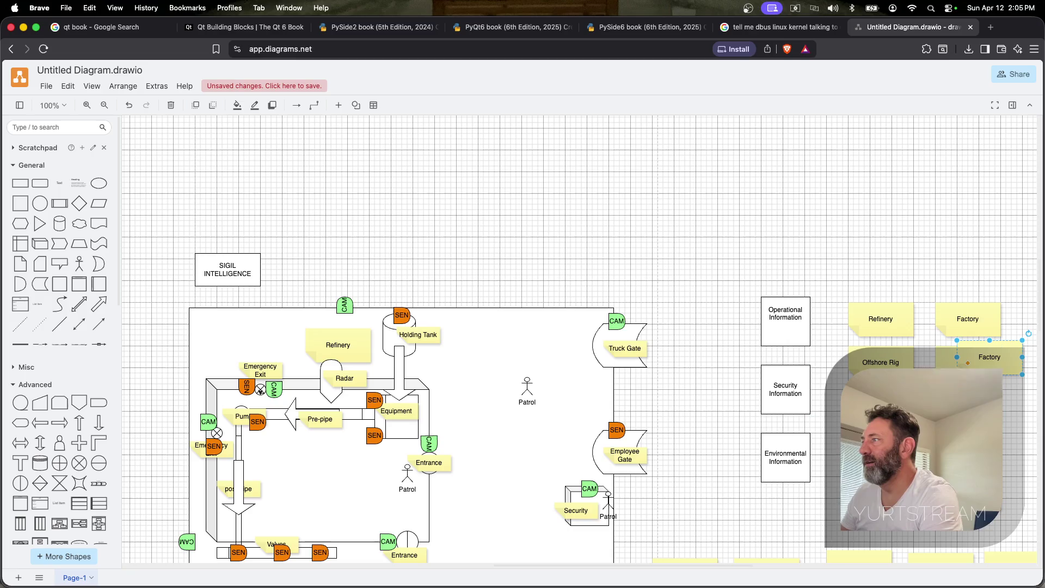
pyautogui.hscroll(5, 906, 323)
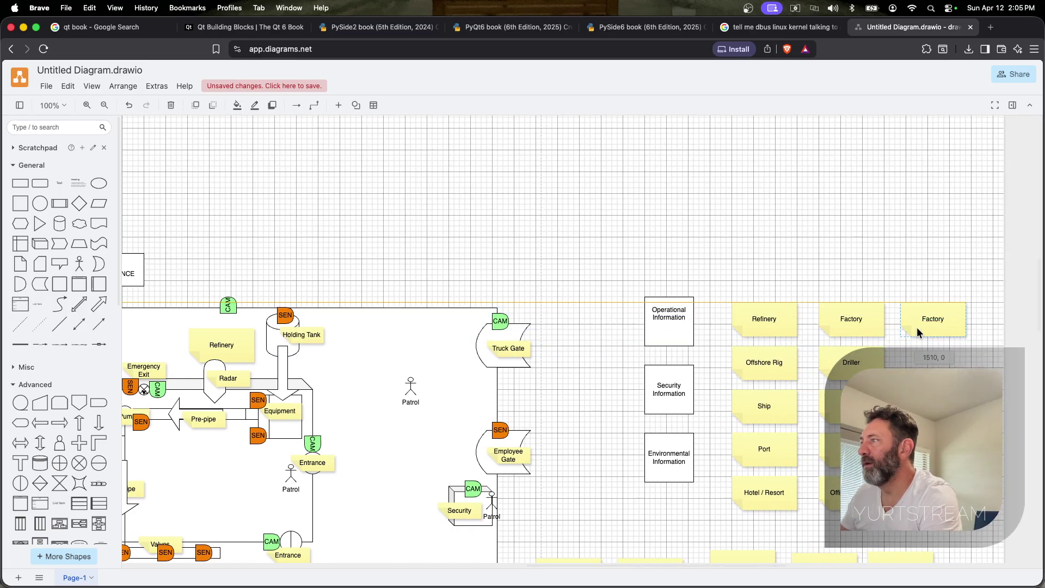
pyautogui.doubleClick(932, 319)
pyautogui.write('Water')
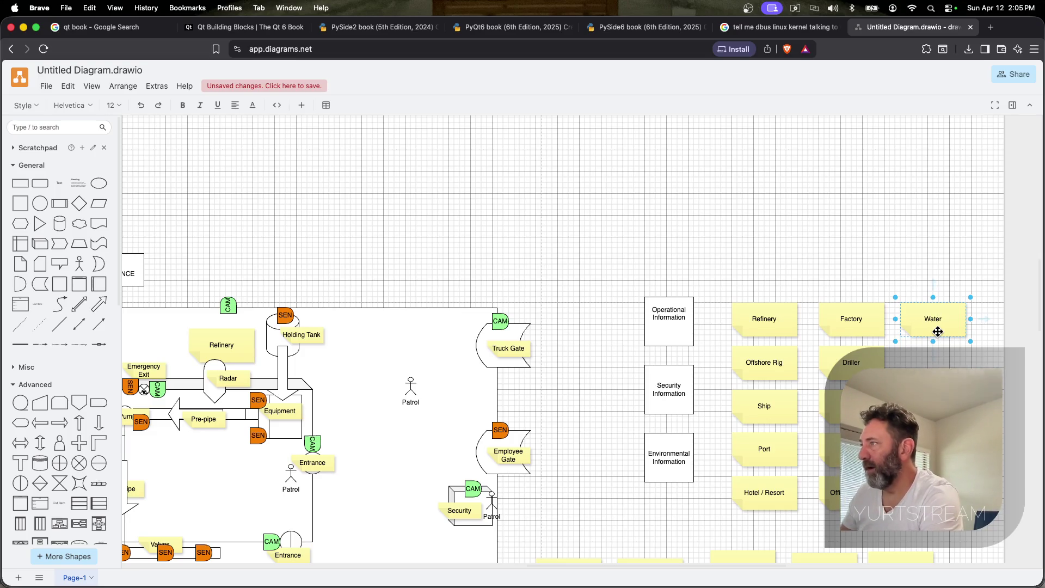
pyautogui.click(816, 246)
pyautogui.moveTo(938, 327); pyautogui.dragTo(955, 364)
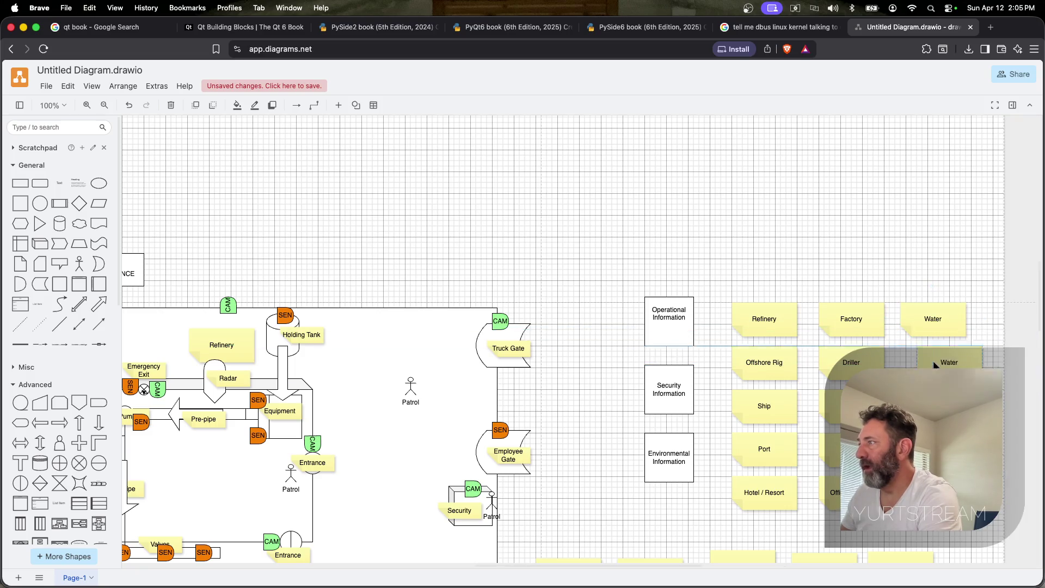
pyautogui.doubleClick(932, 362)
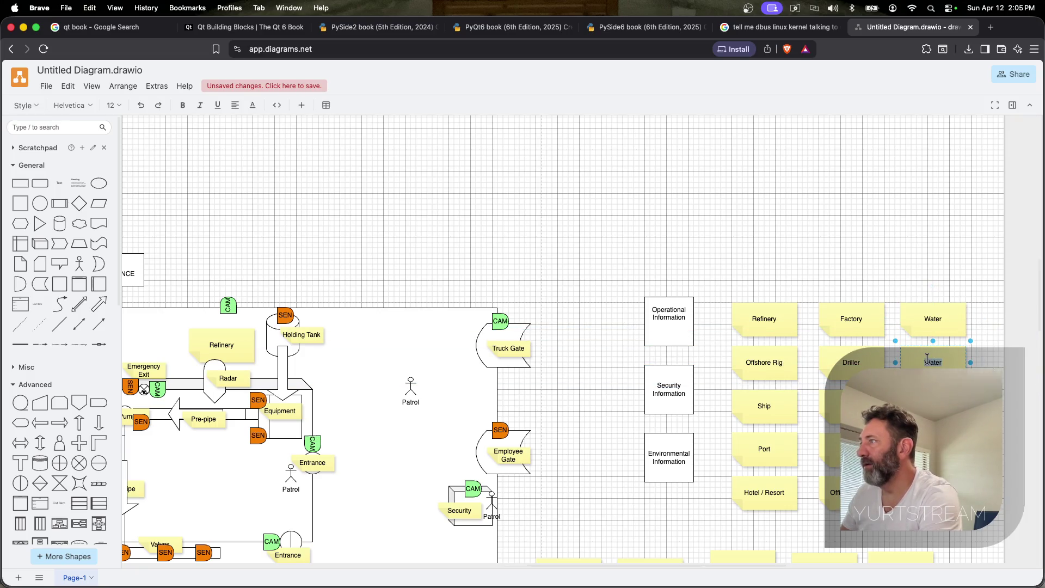
pyautogui.write('Power Grid')
pyautogui.press('Escape')
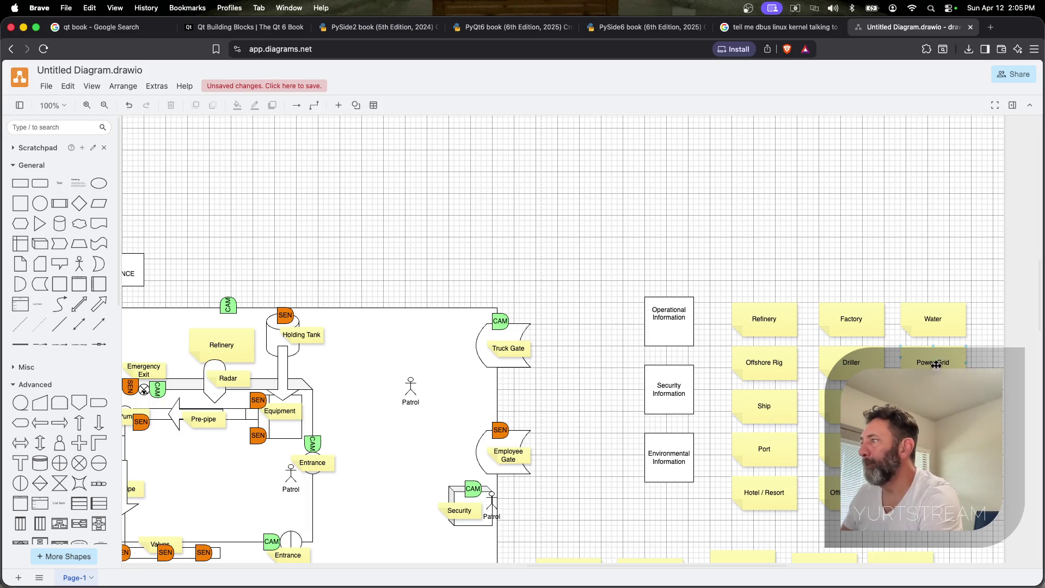
# Save the diagram, then abandon a Save As attempt without creating a copy
pyautogui.press('super+s')
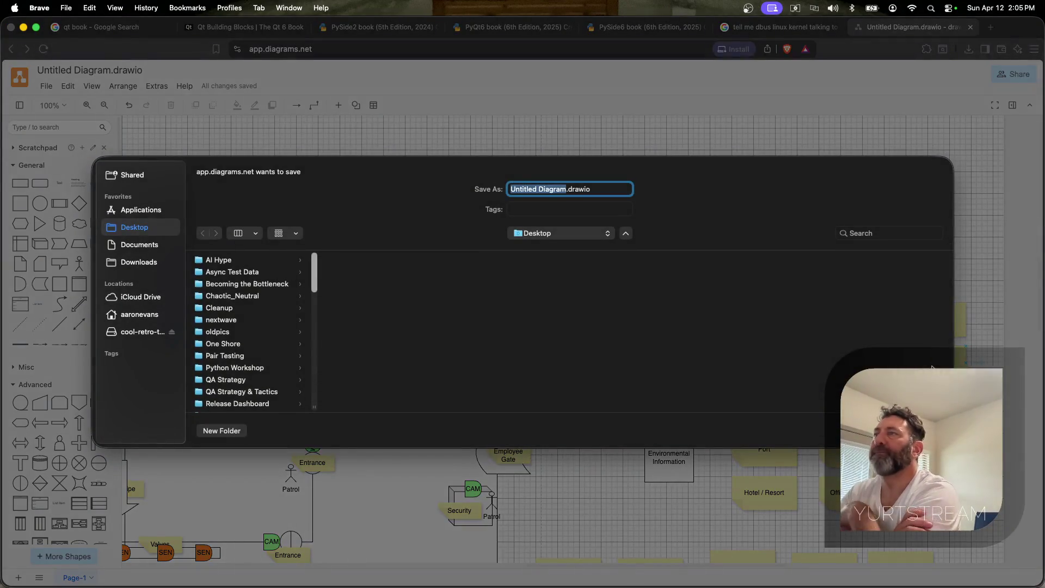
pyautogui.press('Return')
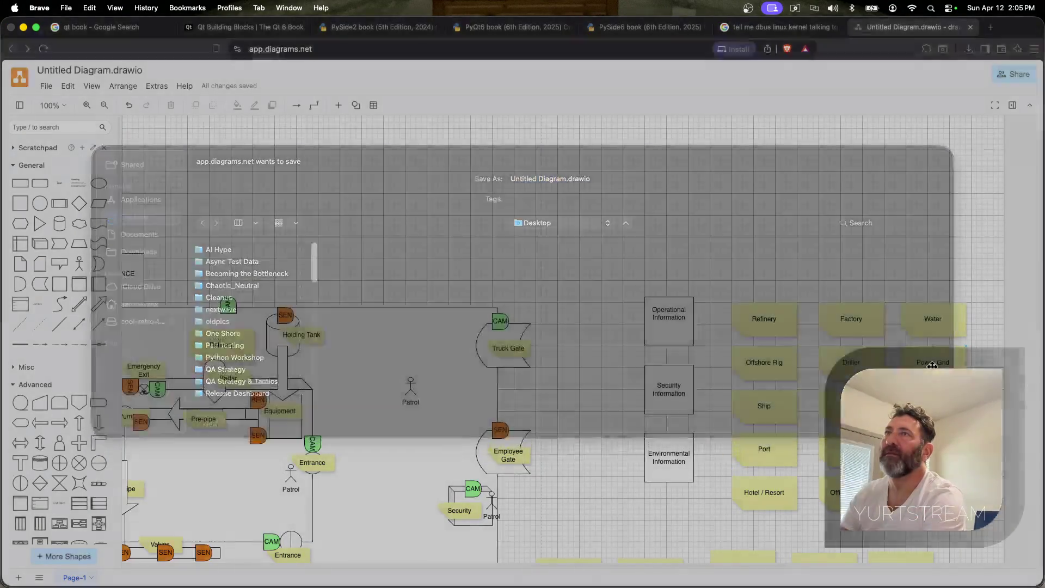
pyautogui.click(47, 86)
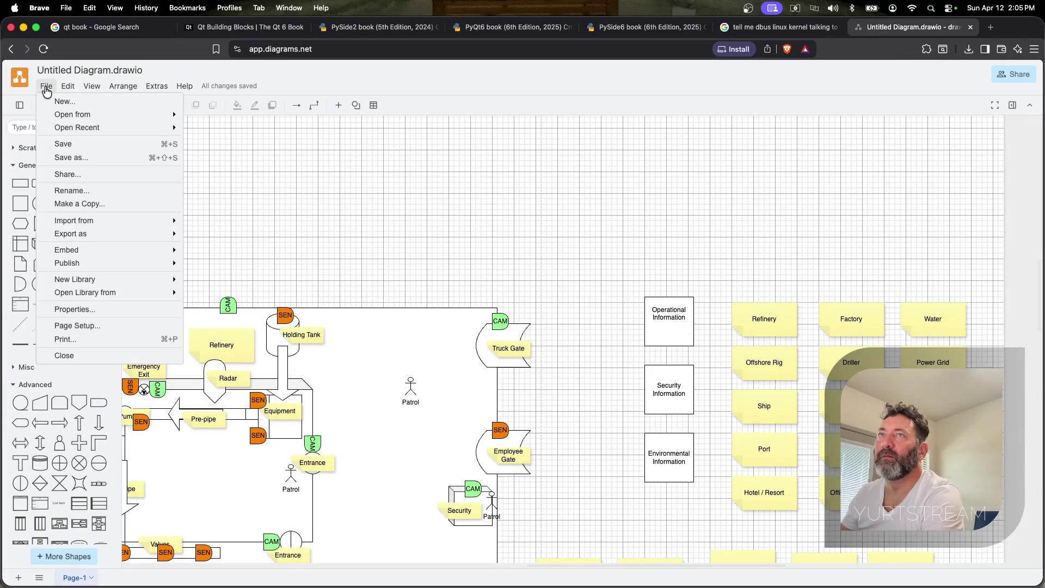
pyautogui.click(73, 152)
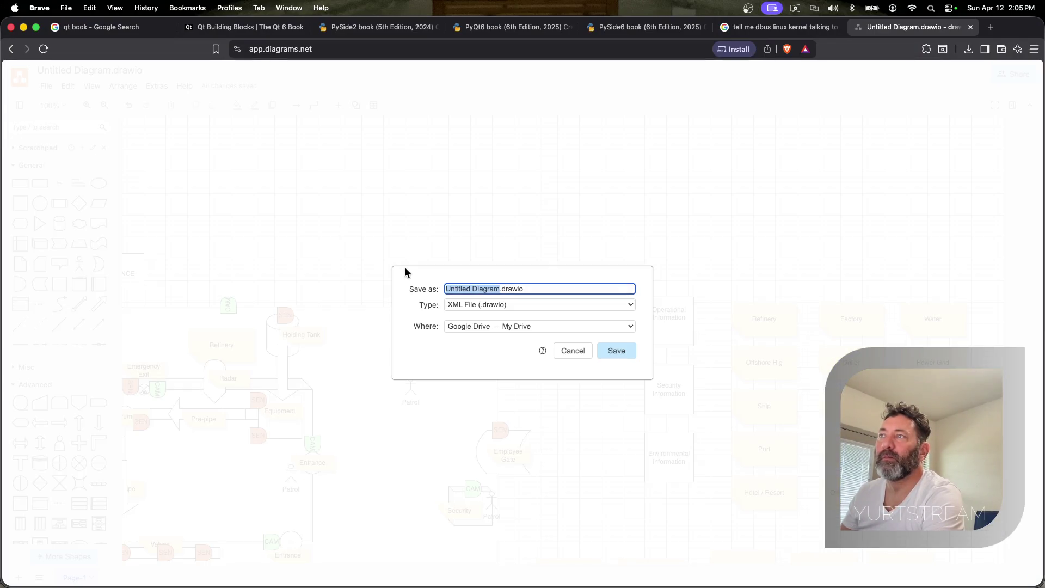
pyautogui.press('Escape')
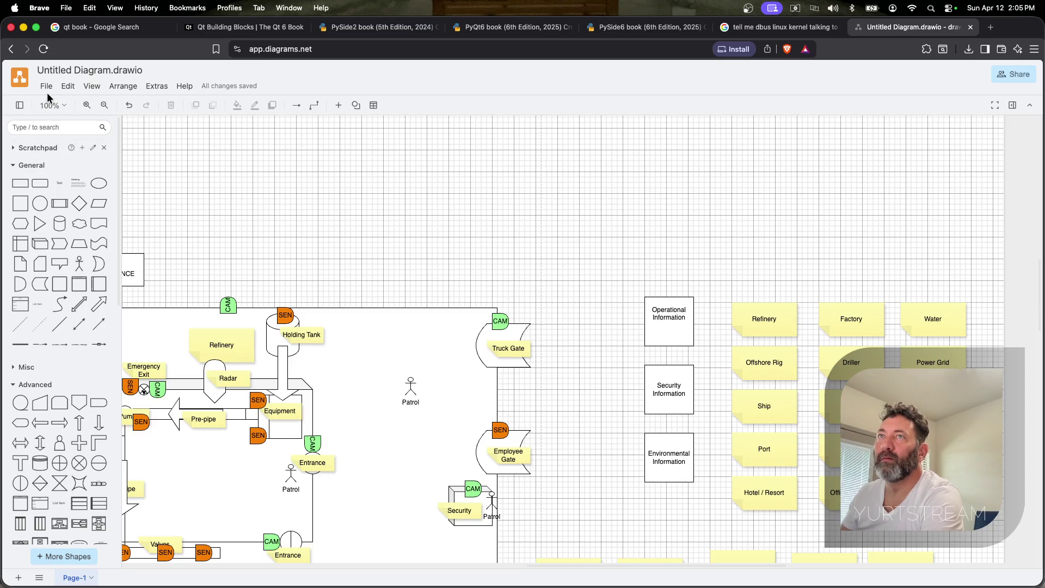
# Rename the diagram file to 'Sigilint Refinery' via File > Rename
pyautogui.click(46, 86)
pyautogui.click(82, 71)
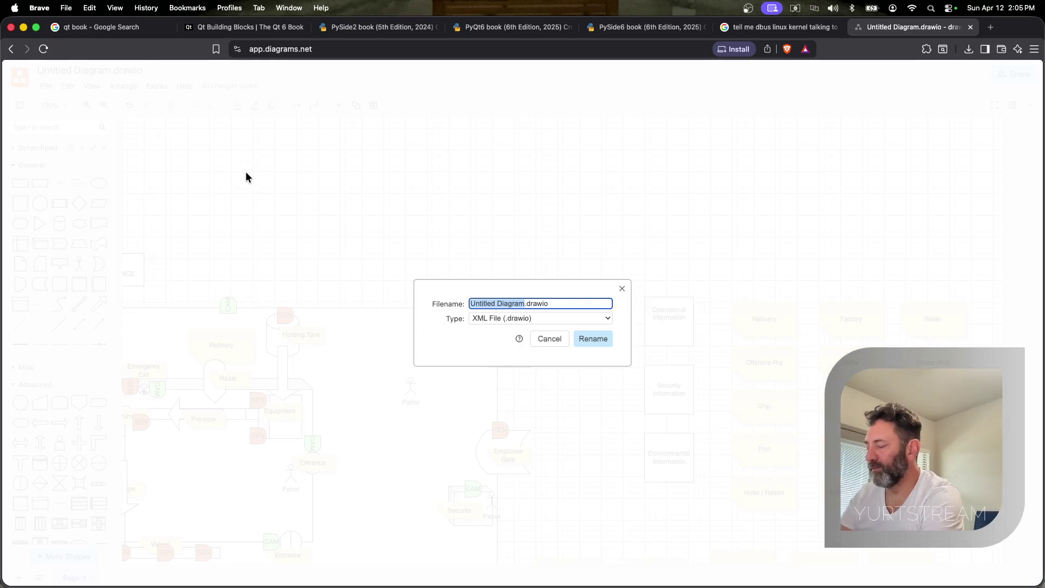
pyautogui.write('Sig')
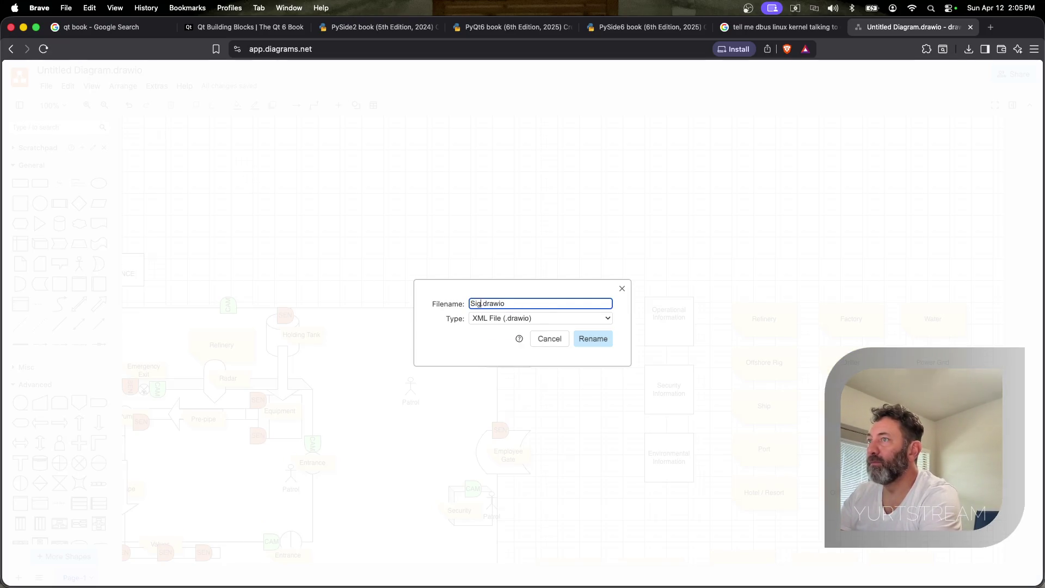
pyautogui.write('ilint Refinery')
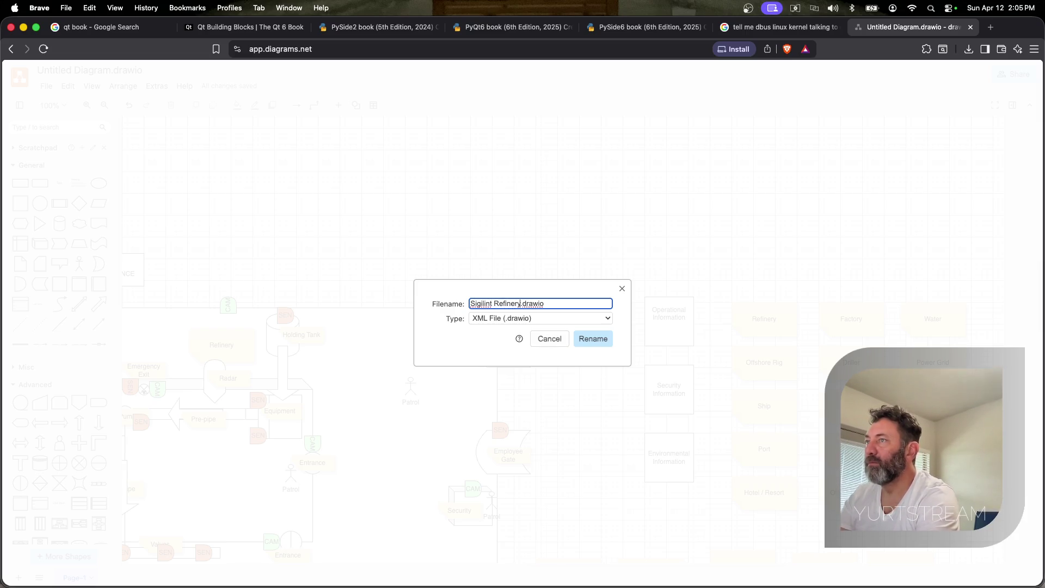
pyautogui.press('Return')
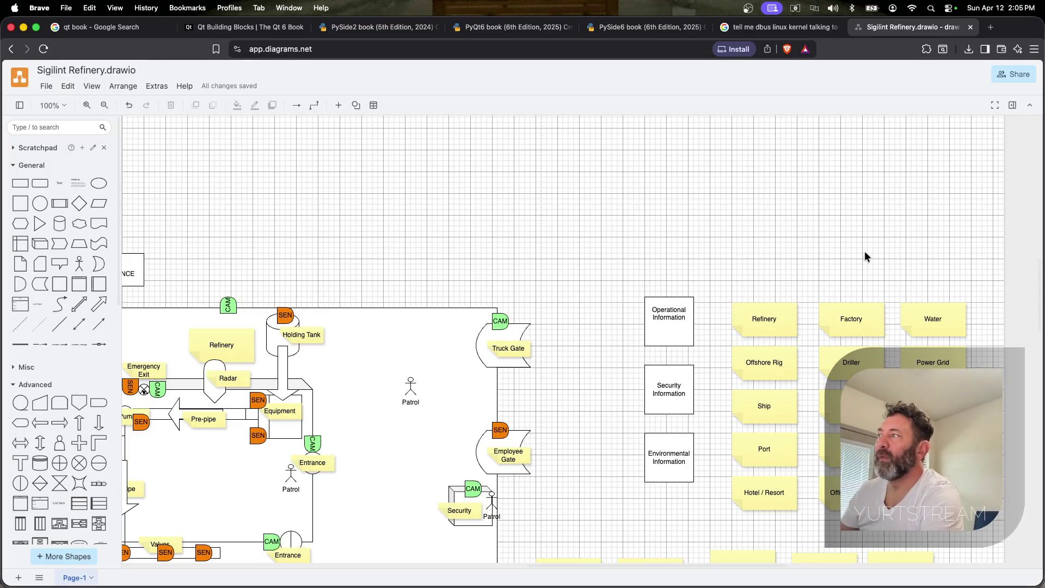
pyautogui.scroll(1, 859, 251)
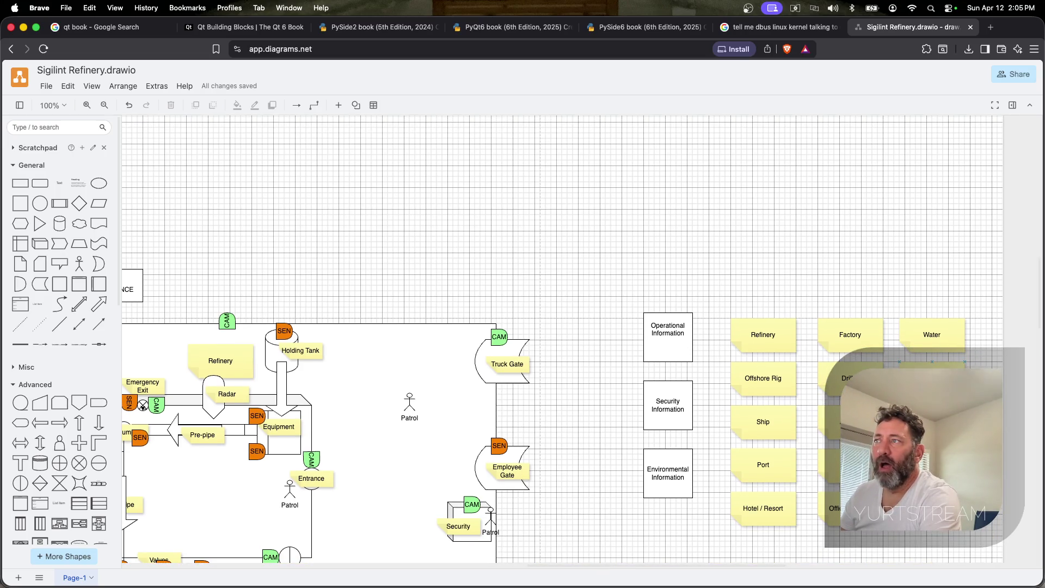
pyautogui.scroll(-5, 379, 390)
pyautogui.scroll(-2, 377, 390)
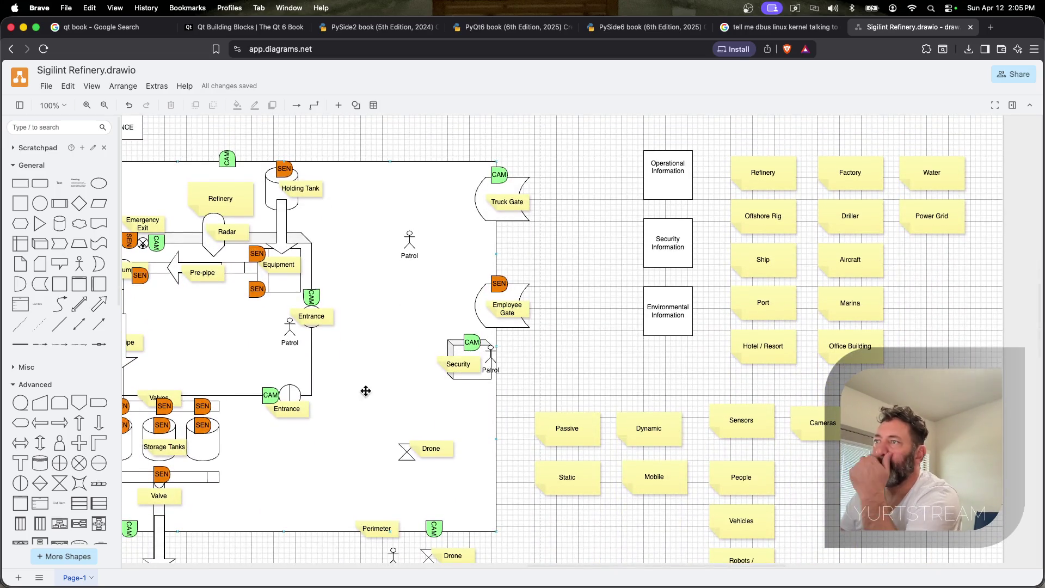
pyautogui.hscroll(-3, 378, 390)
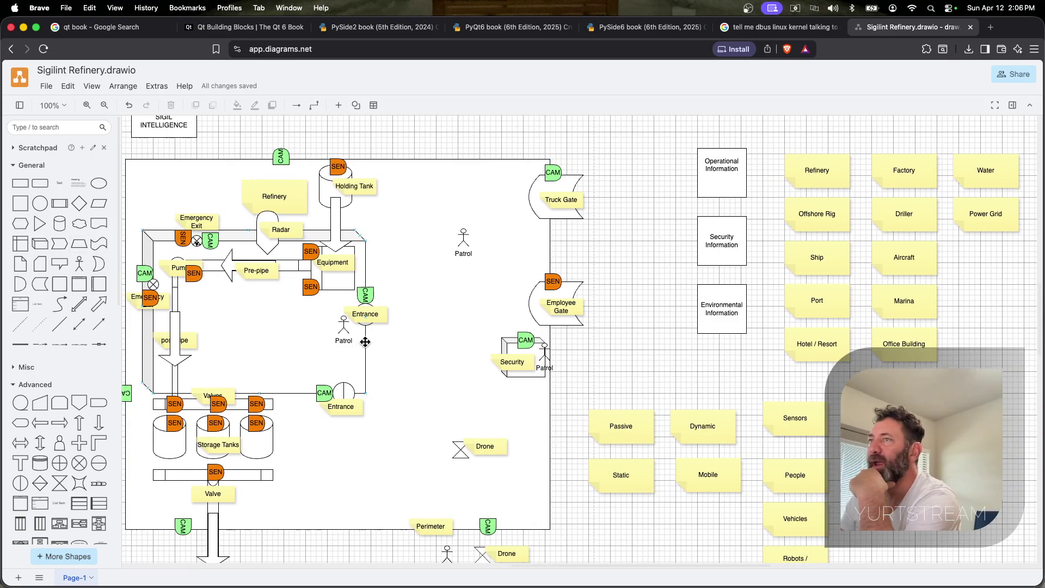
pyautogui.scroll(-5, 365, 341)
pyautogui.scroll(-3, 364, 342)
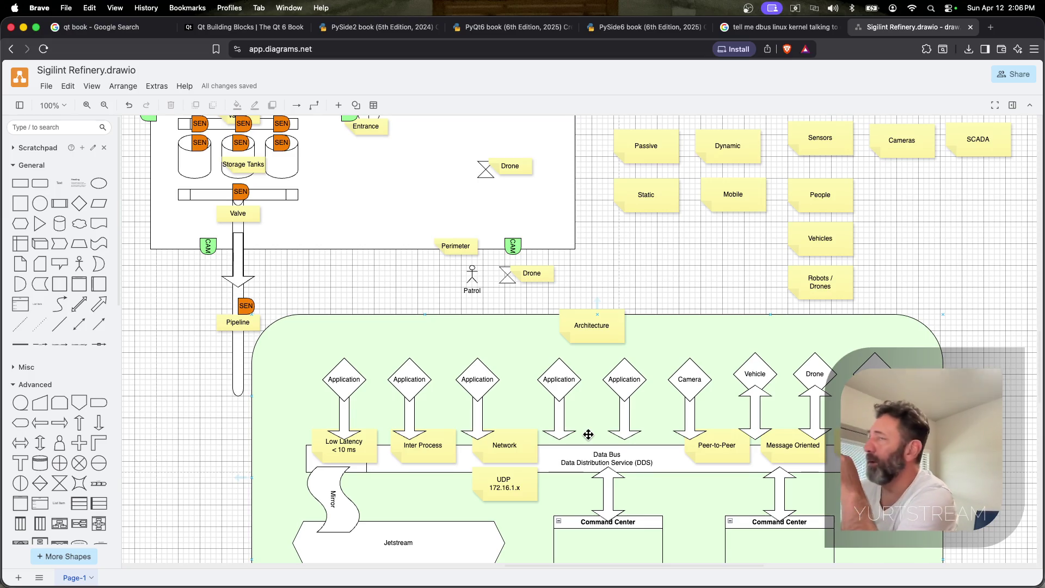
pyautogui.scroll(5, 588, 434)
pyautogui.scroll(5, 587, 368)
pyautogui.scroll(3, 588, 327)
pyautogui.moveTo(167, 172)
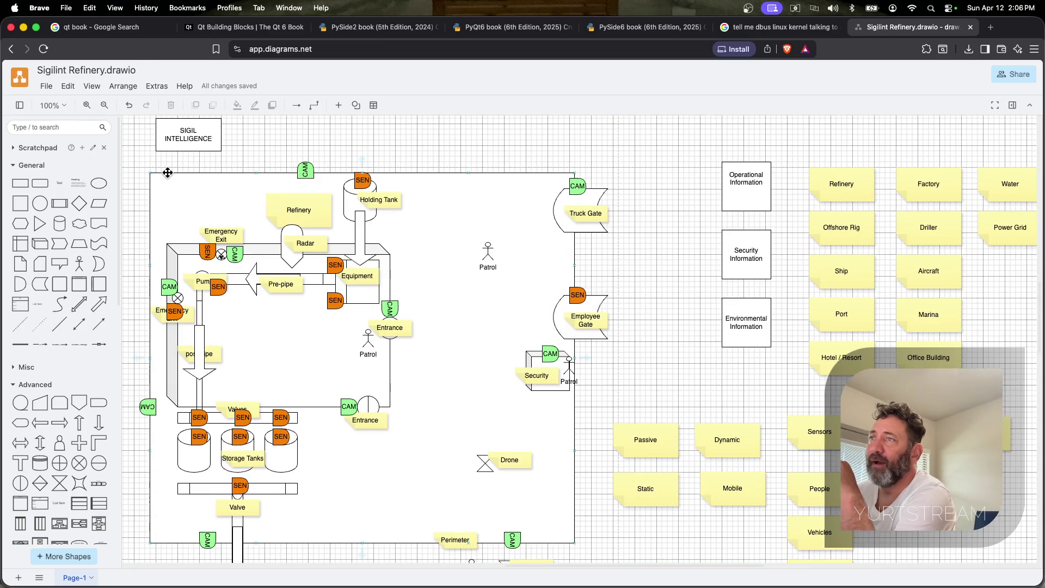
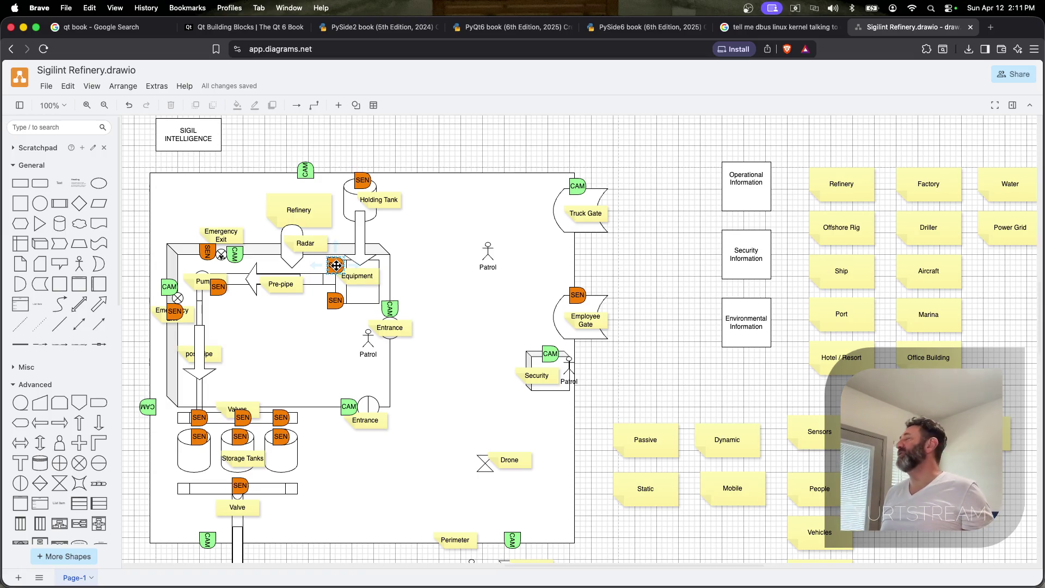
pyautogui.scroll(-8, 427, 293)
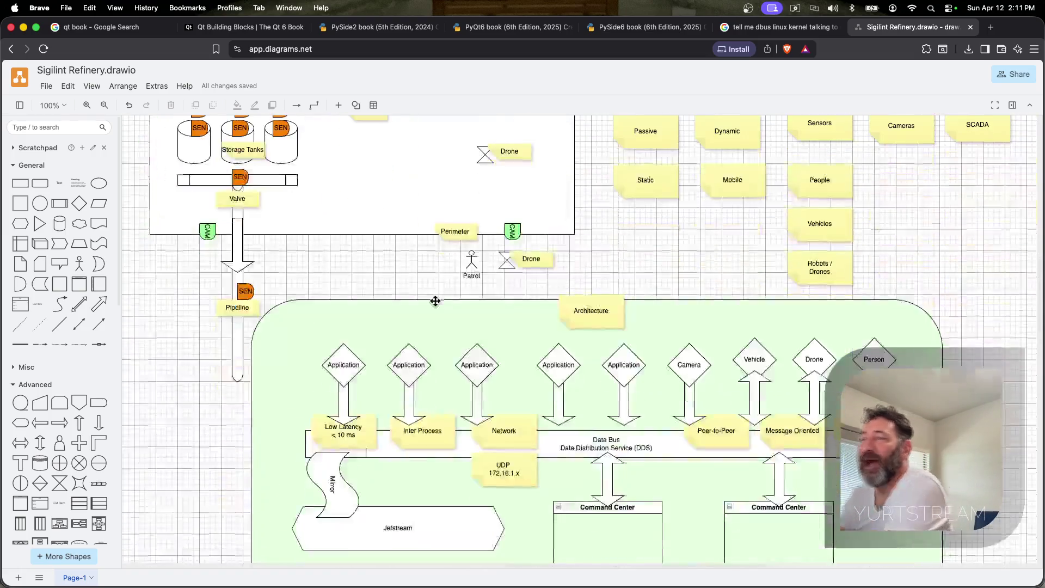
pyautogui.scroll(-2, 426, 293)
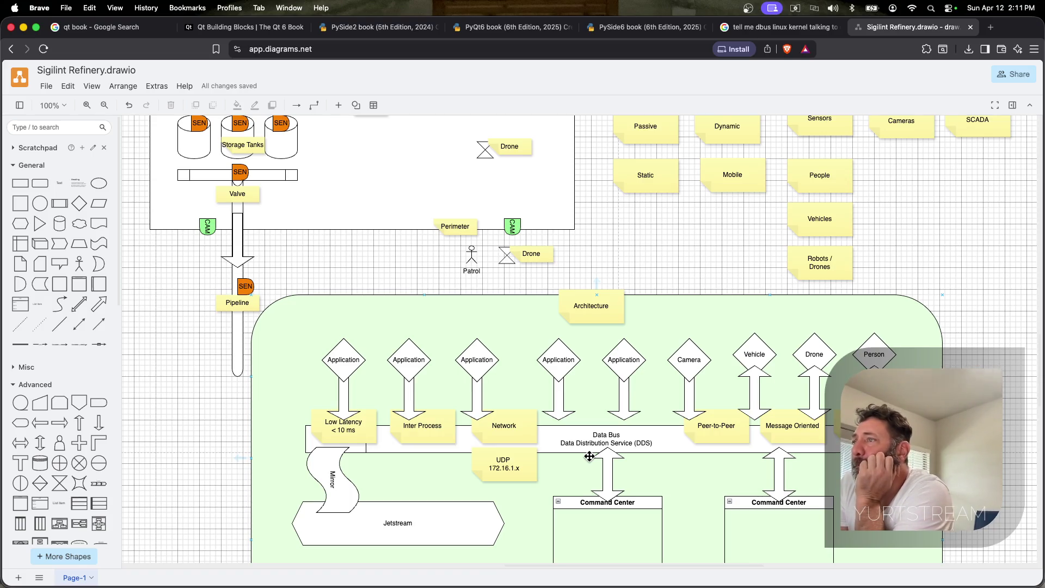
pyautogui.scroll(5, 207, 385)
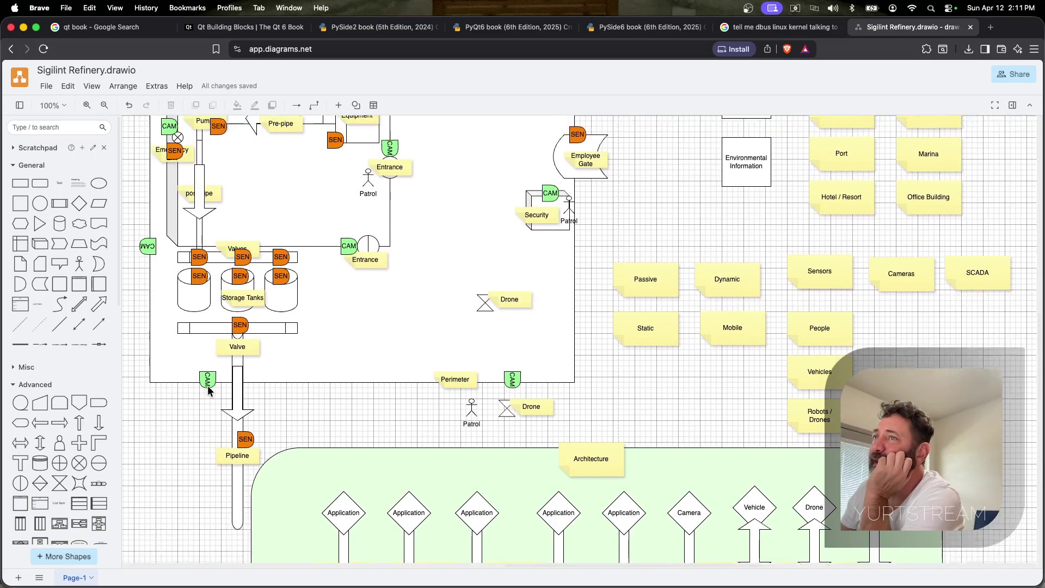
pyautogui.scroll(5, 208, 385)
pyautogui.scroll(4, 208, 386)
pyautogui.scroll(2, 207, 386)
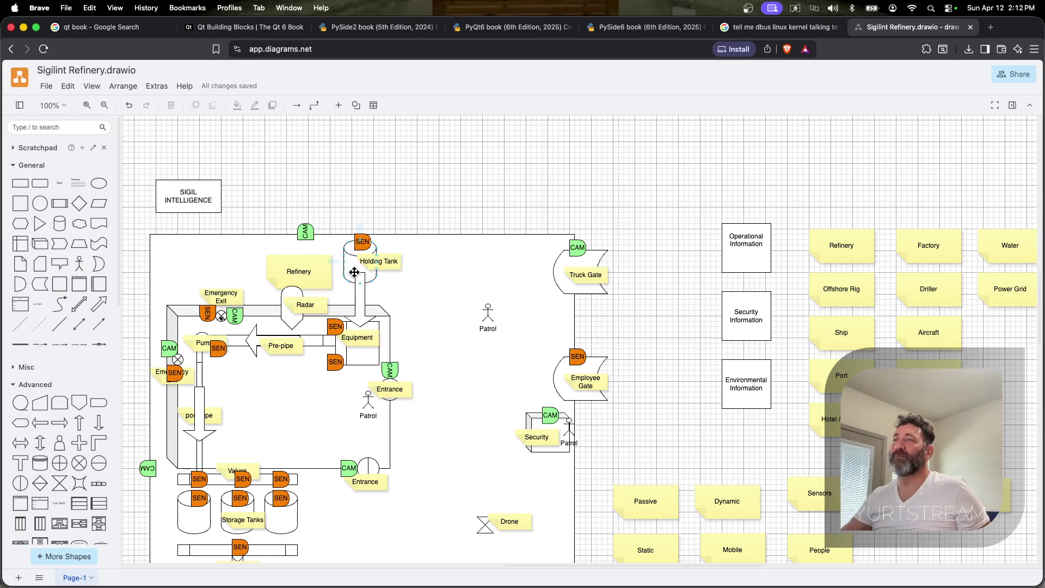
pyautogui.scroll(-4, 358, 275)
pyautogui.scroll(-4, 358, 274)
pyautogui.scroll(-2, 357, 274)
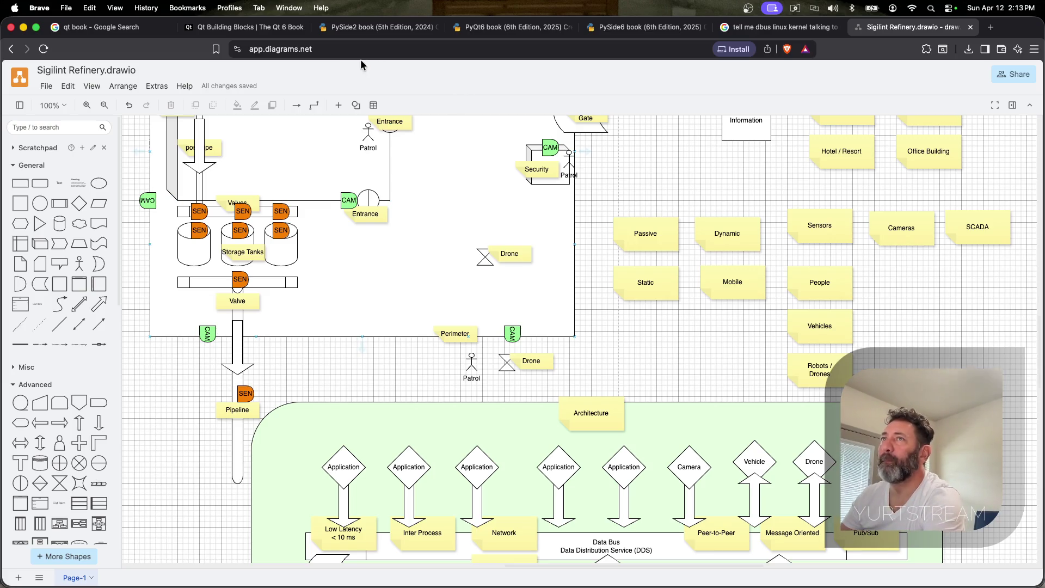
# Run a Google search for 'qt digital twin' from a fresh Brave tab
pyautogui.press('super+t')
pyautogui.write('qt ')
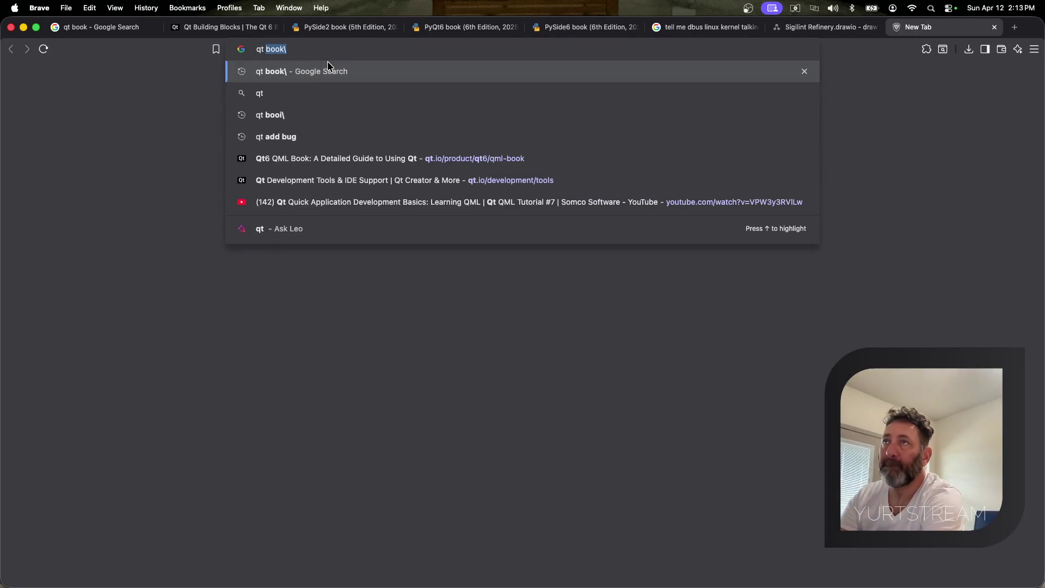
pyautogui.write('v')
pyautogui.press('BackSpace')
pyautogui.write('digital trwin')
pyautogui.press('Return')
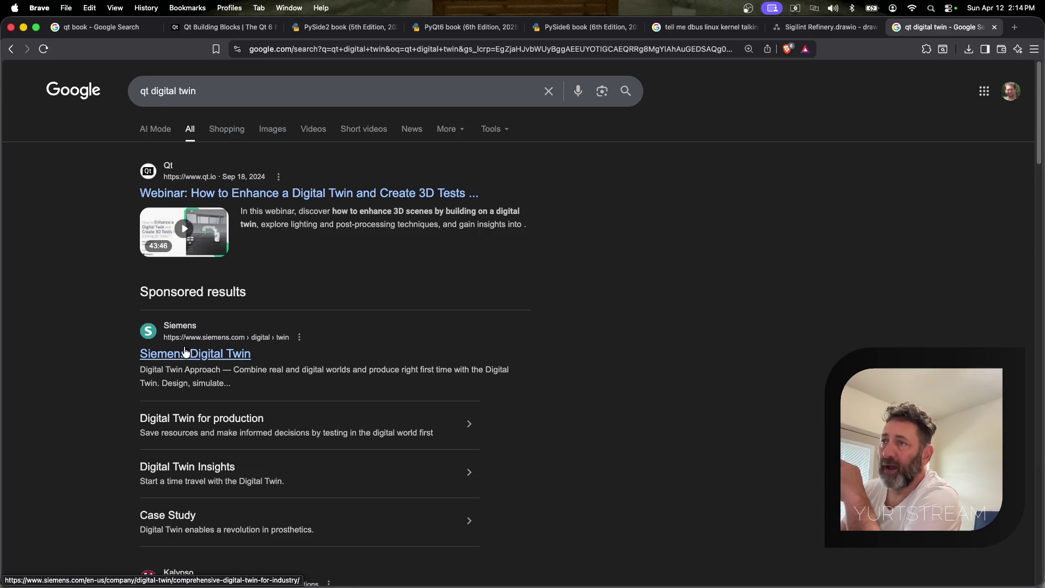
# Open the Siemens Digital Twin result in a new tab from the search results
pyautogui.rightClick(235, 354)
pyautogui.click(259, 245)
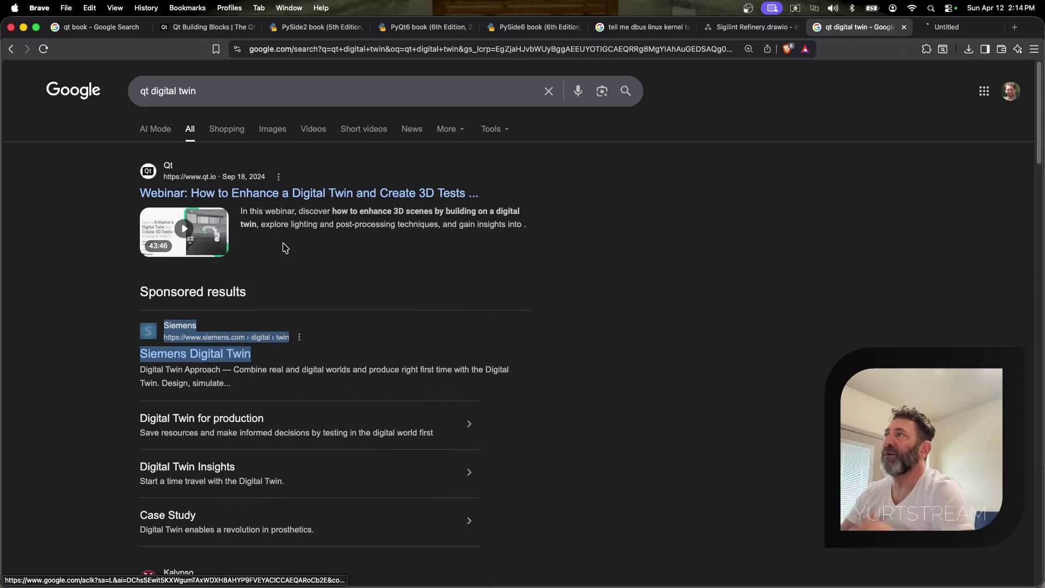
# Read through the Siemens Digital Twin page's lifecycle and customer sections, then close it
pyautogui.click(939, 28)
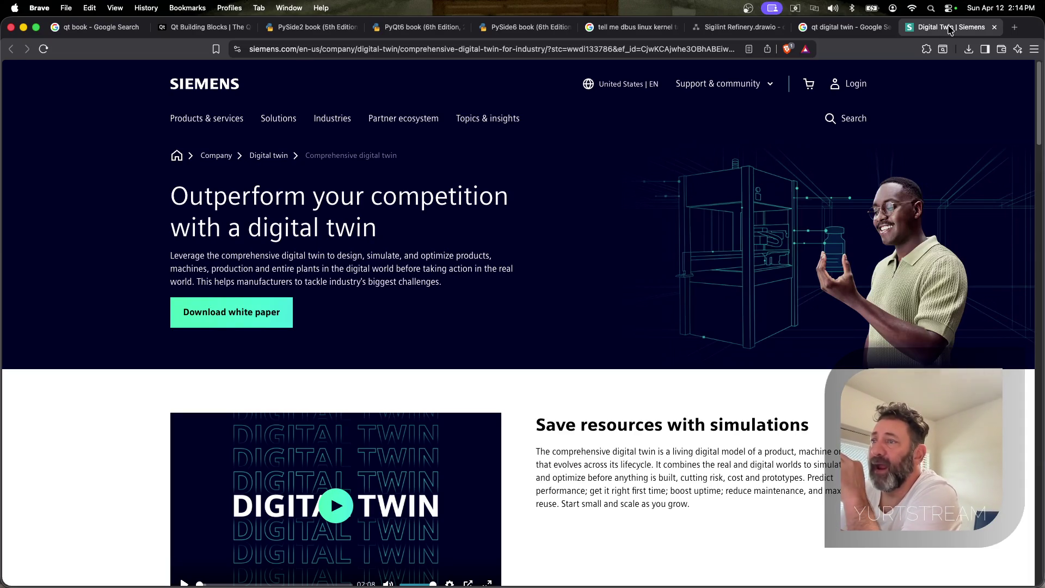
pyautogui.scroll(-7, 750, 401)
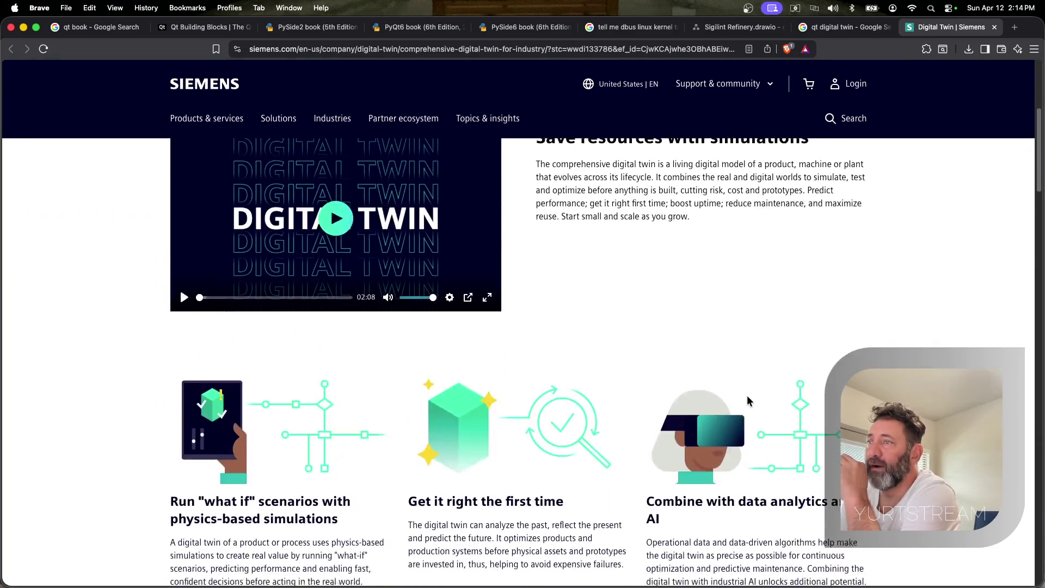
pyautogui.scroll(-5, 750, 401)
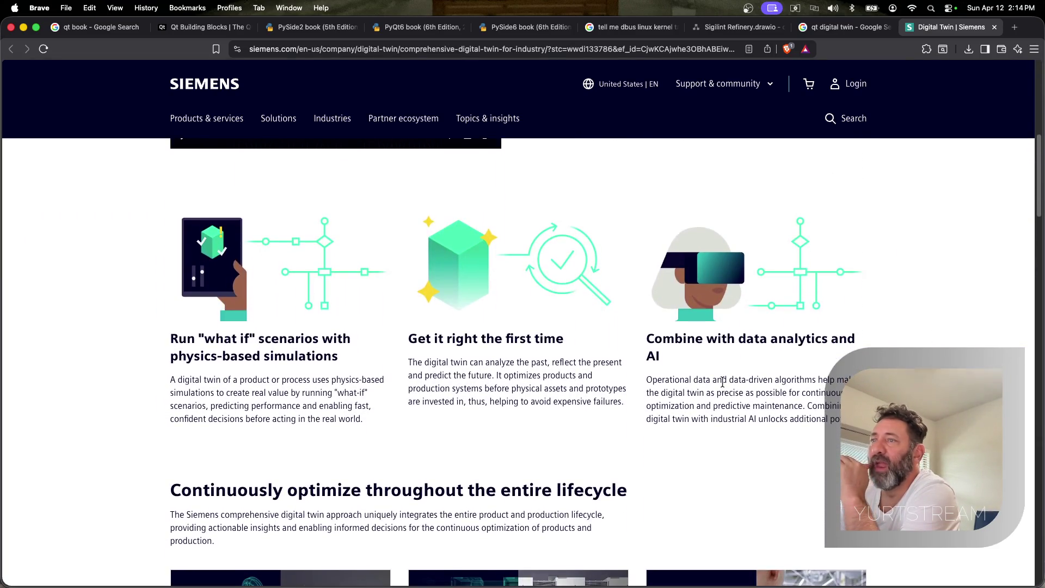
pyautogui.scroll(-5, 720, 381)
pyautogui.scroll(-5, 720, 382)
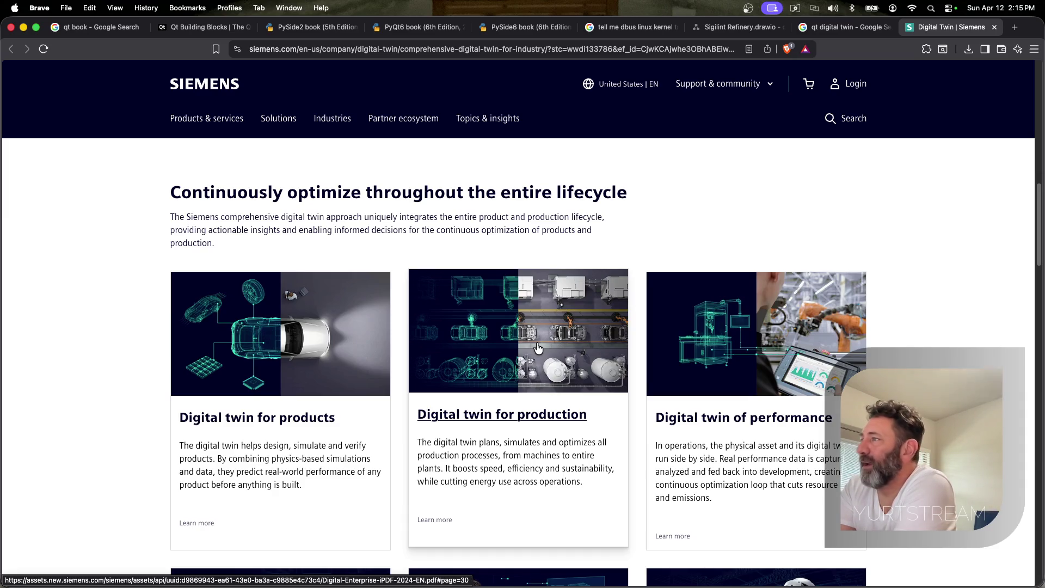
pyautogui.scroll(-3, 773, 338)
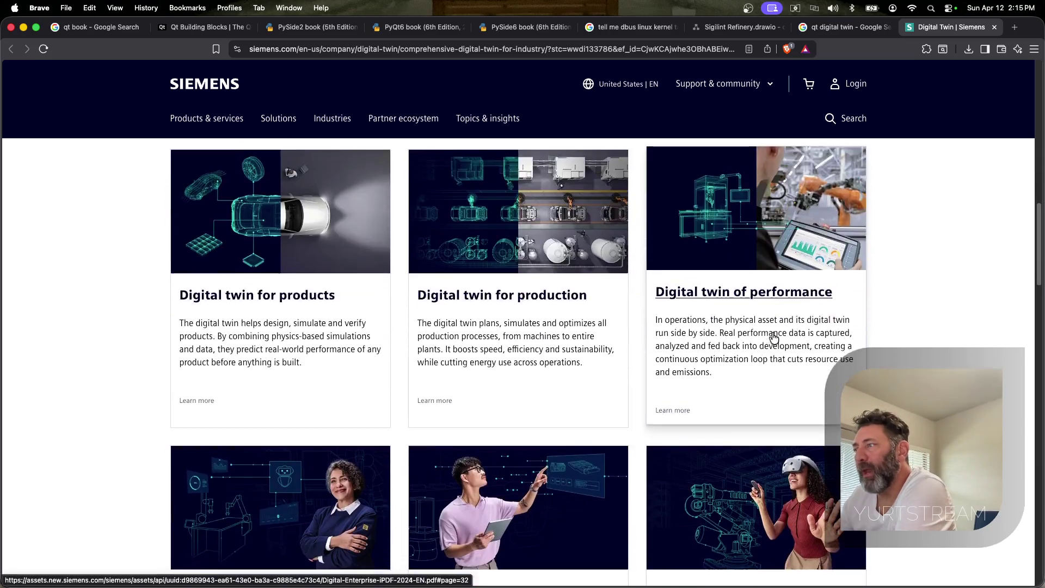
pyautogui.scroll(-3, 774, 338)
pyautogui.scroll(-1, 774, 337)
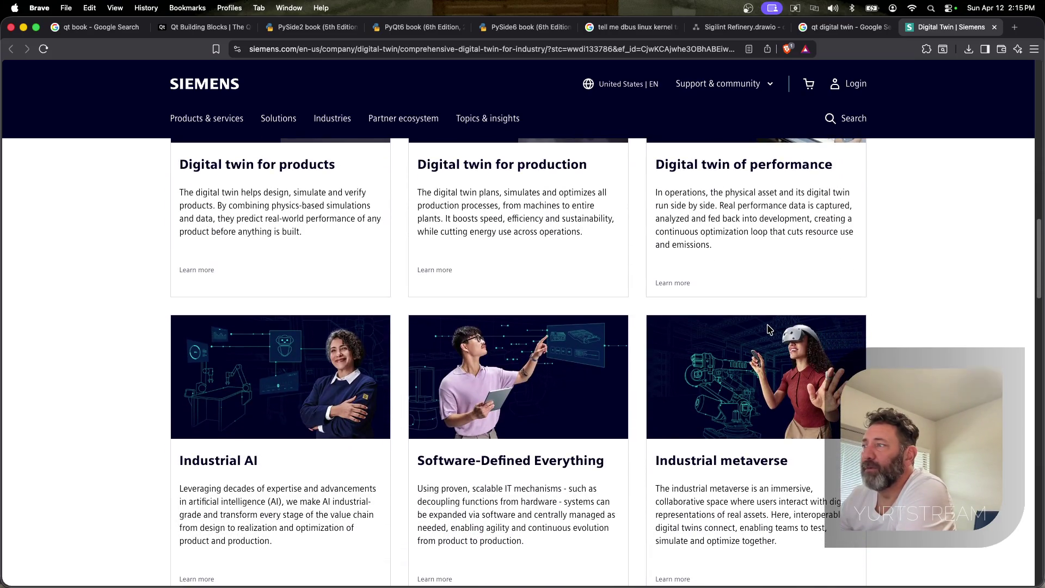
pyautogui.scroll(-10, 767, 329)
pyautogui.scroll(-3, 768, 328)
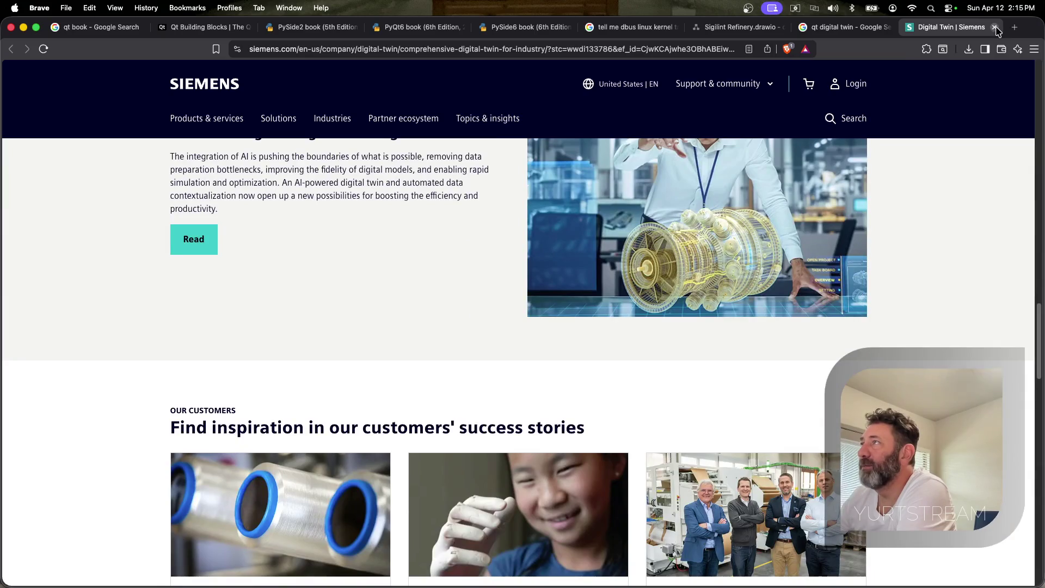
pyautogui.click(996, 28)
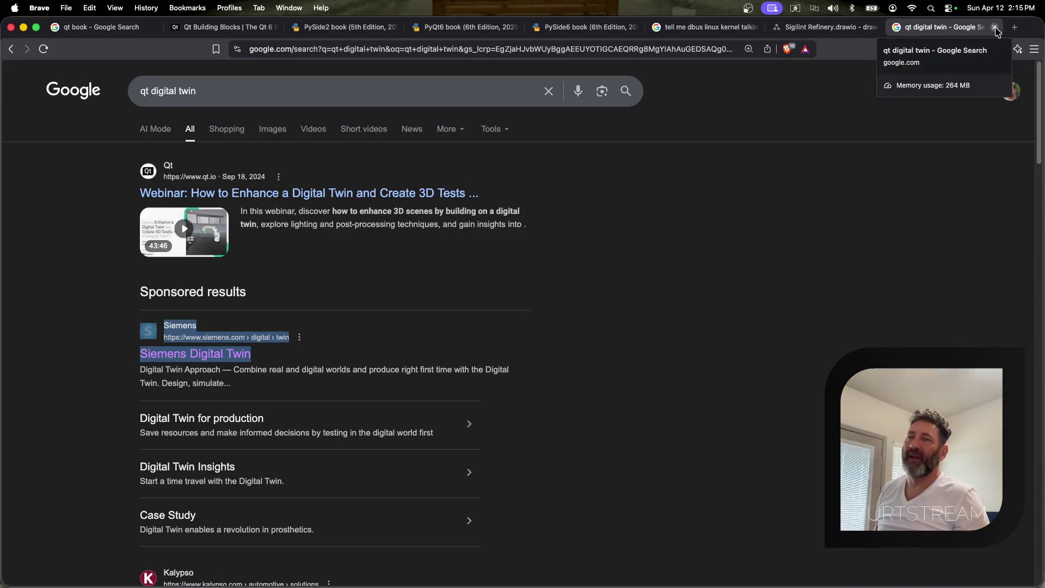
pyautogui.scroll(-1, 306, 191)
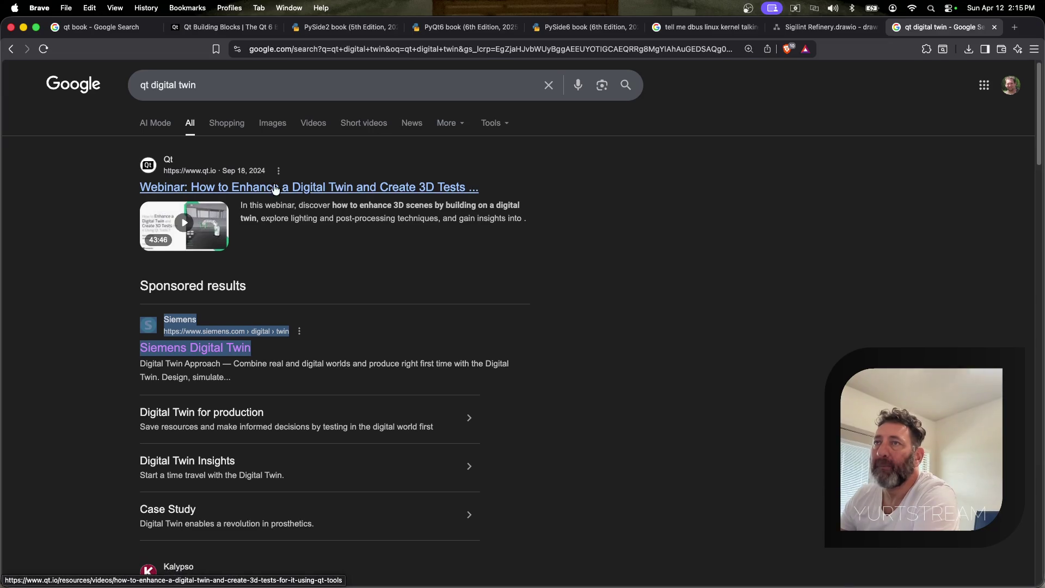
# Open the Qt digital twin webinar result in a new tab
pyautogui.rightClick(295, 193)
pyautogui.click(347, 197)
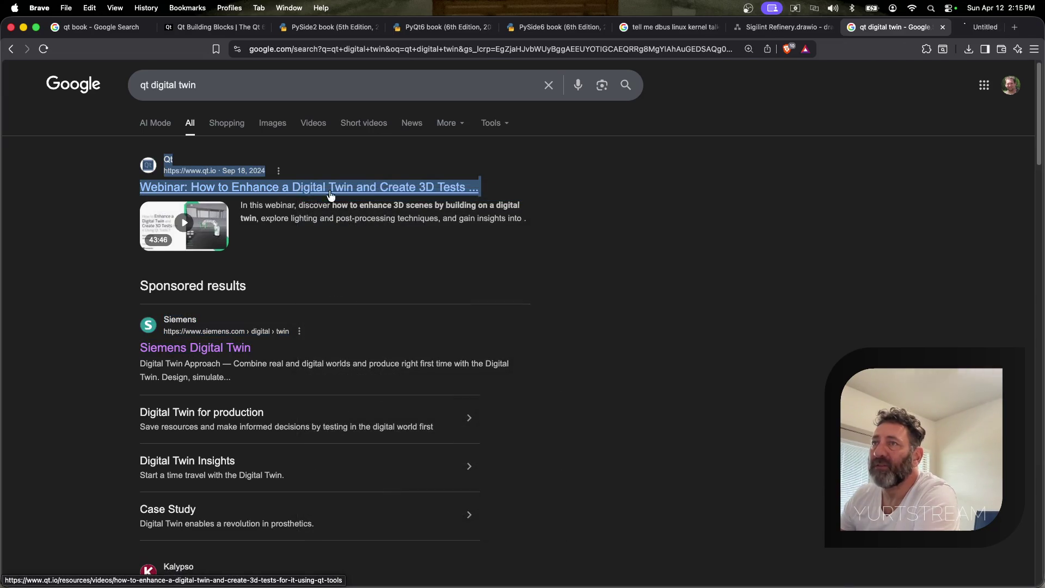